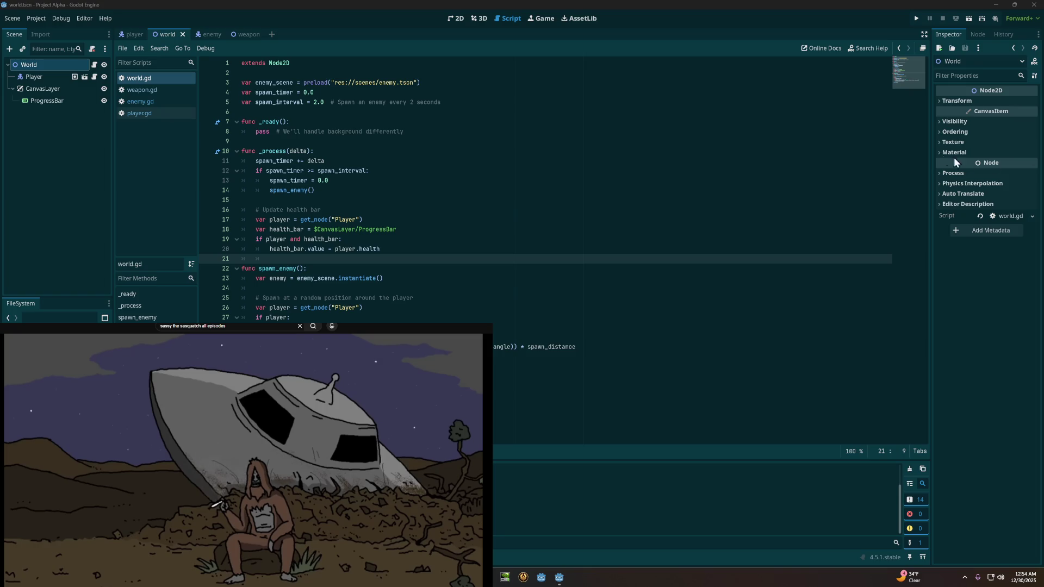
Step: Create a new scene with a Node2D root using the 2D Scene option
left_click(12, 18)
left_click(16, 30)
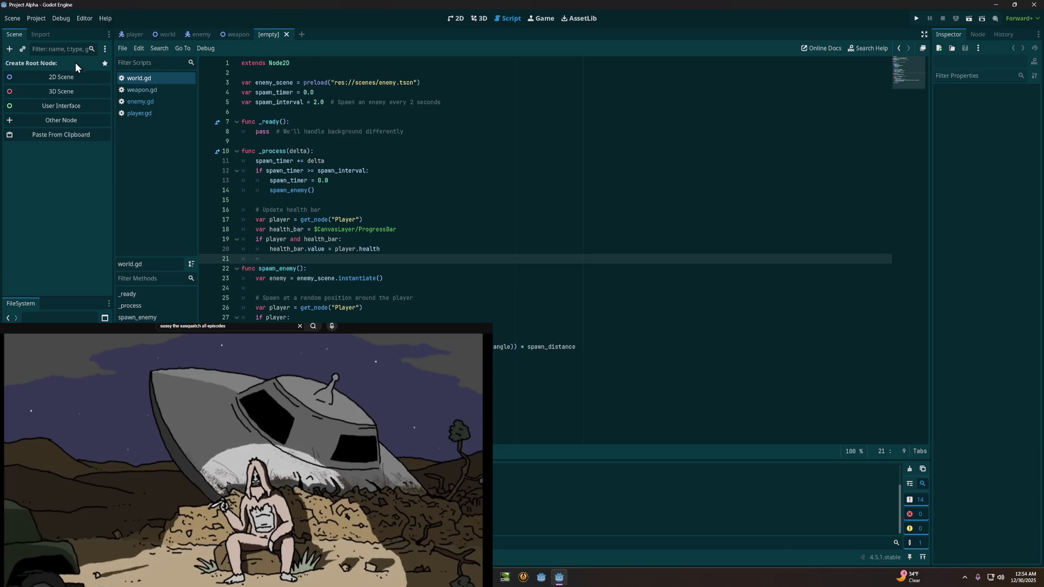
left_click(62, 79)
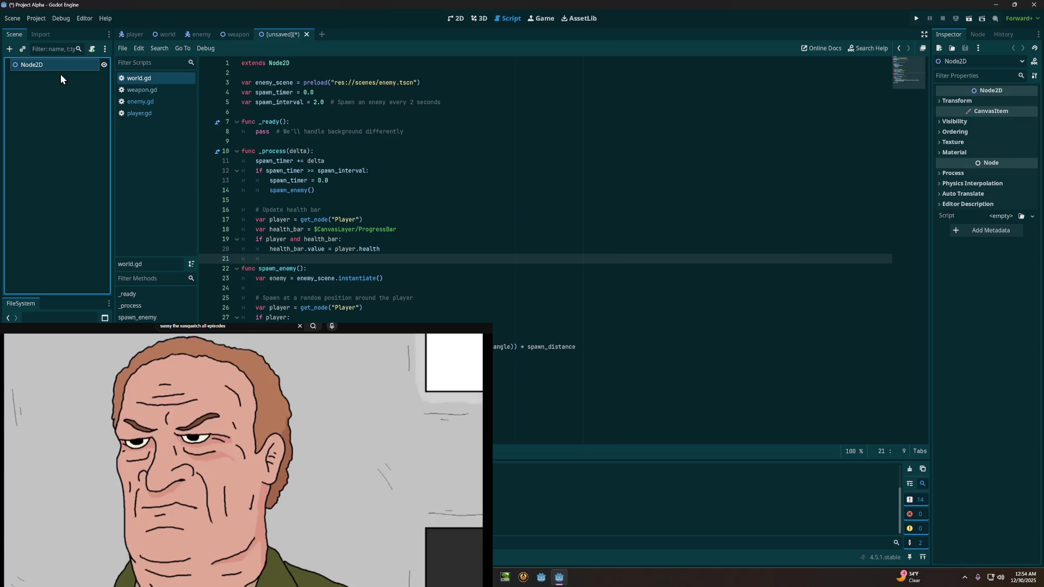
Step: Rename the scene's Node2D root node to XPGem
right_click(58, 61)
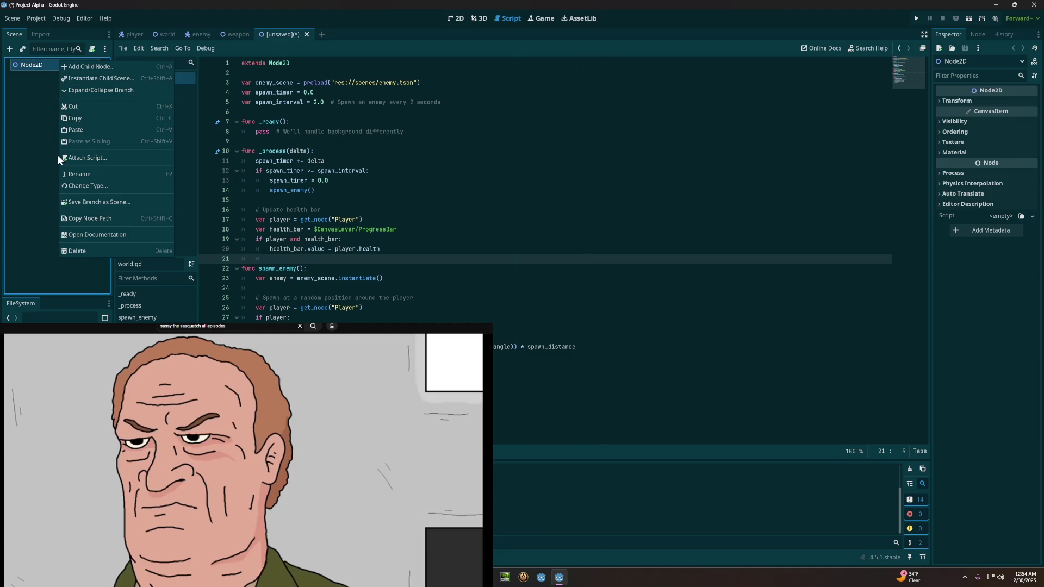
left_click(70, 174)
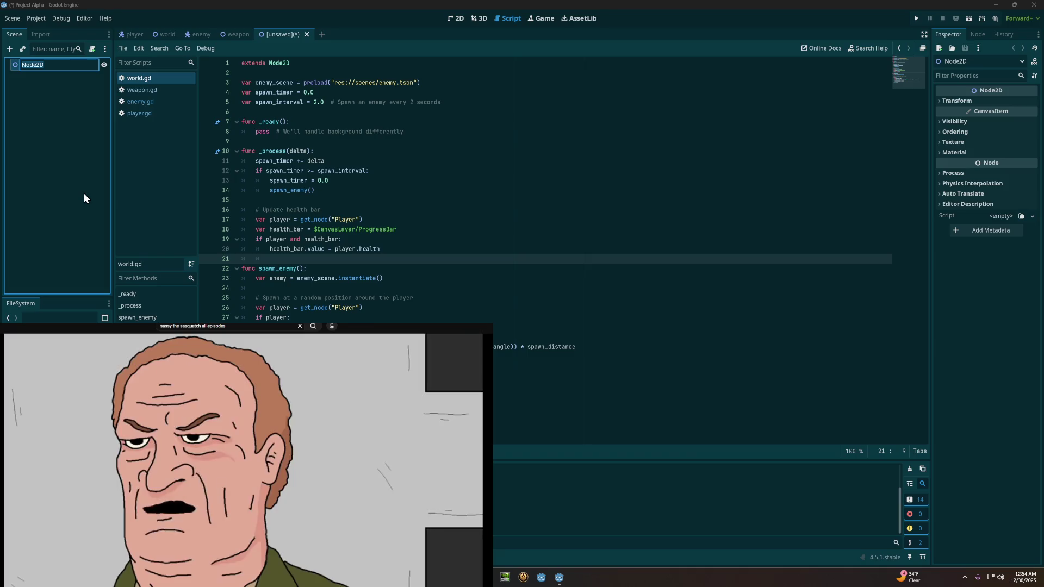
type("XP")
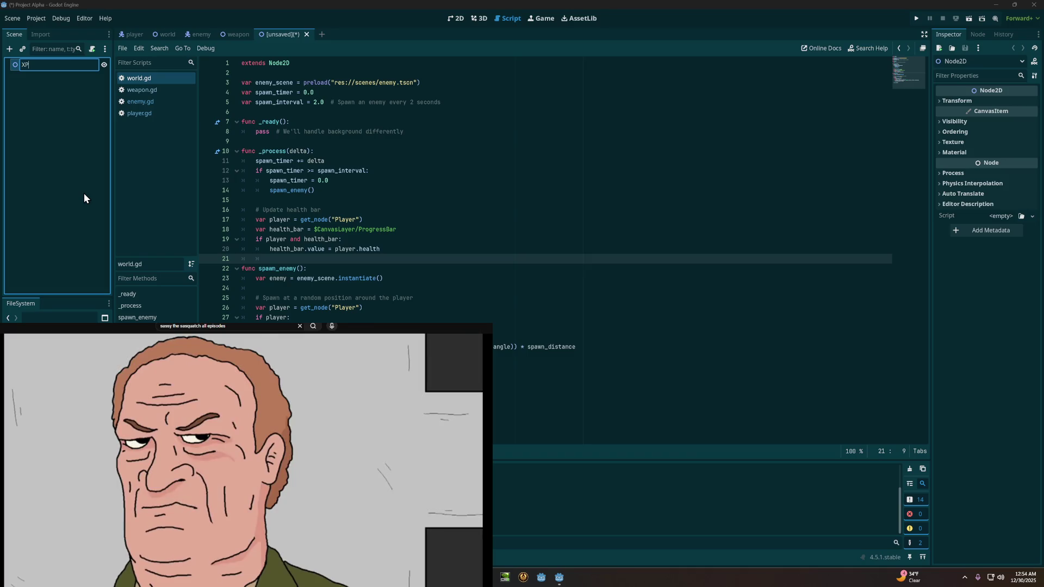
type("Gem")
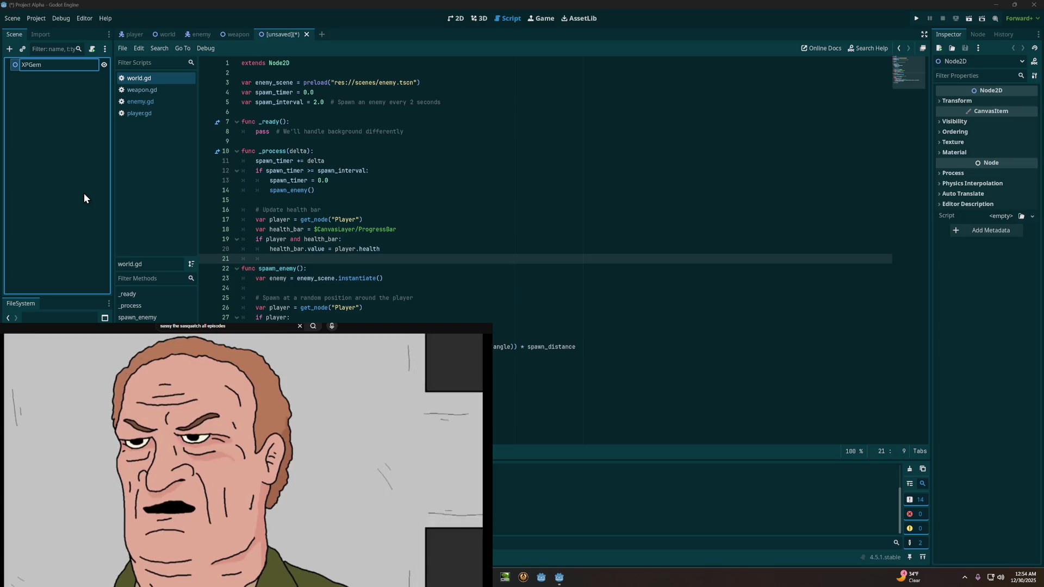
key("Return")
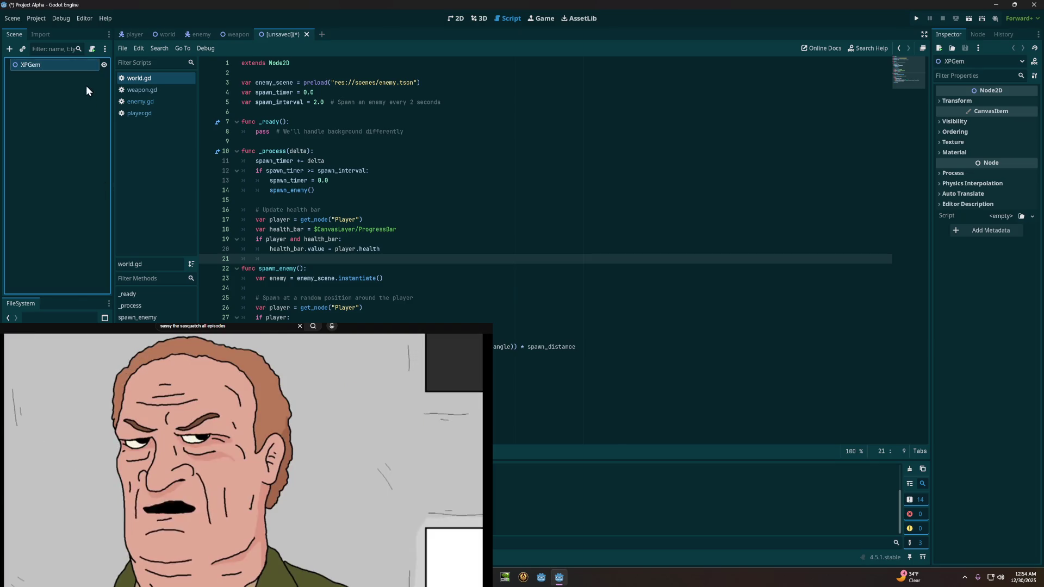
right_click(76, 69)
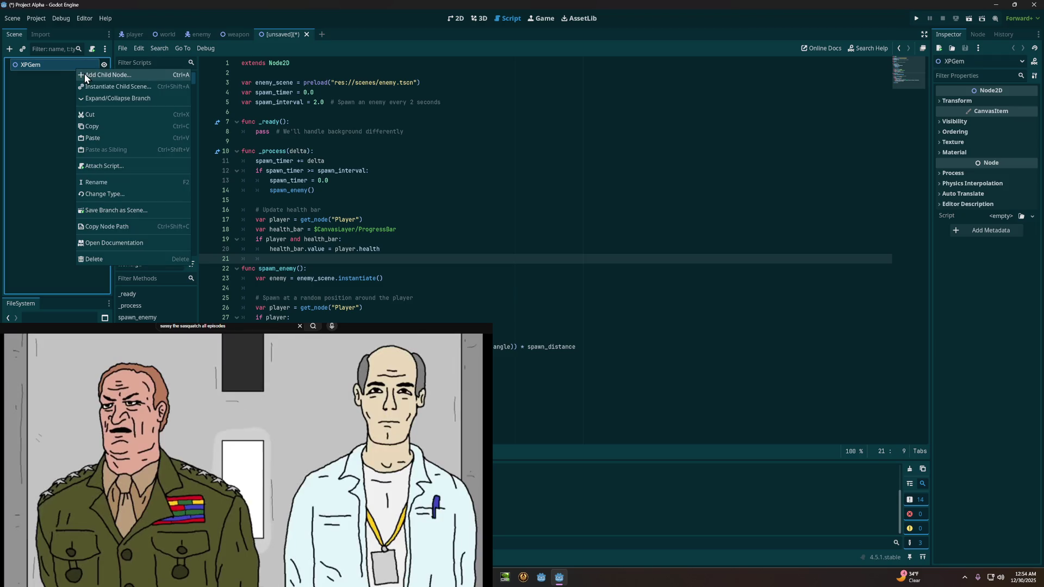
Step: Add an Area2D as a child of XPGem
left_click(83, 74)
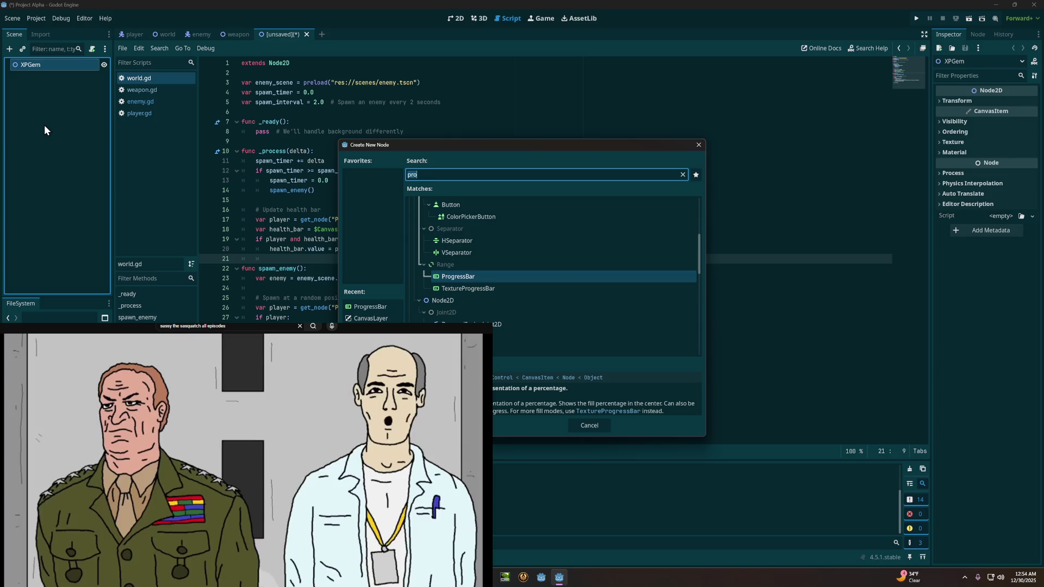
type("are")
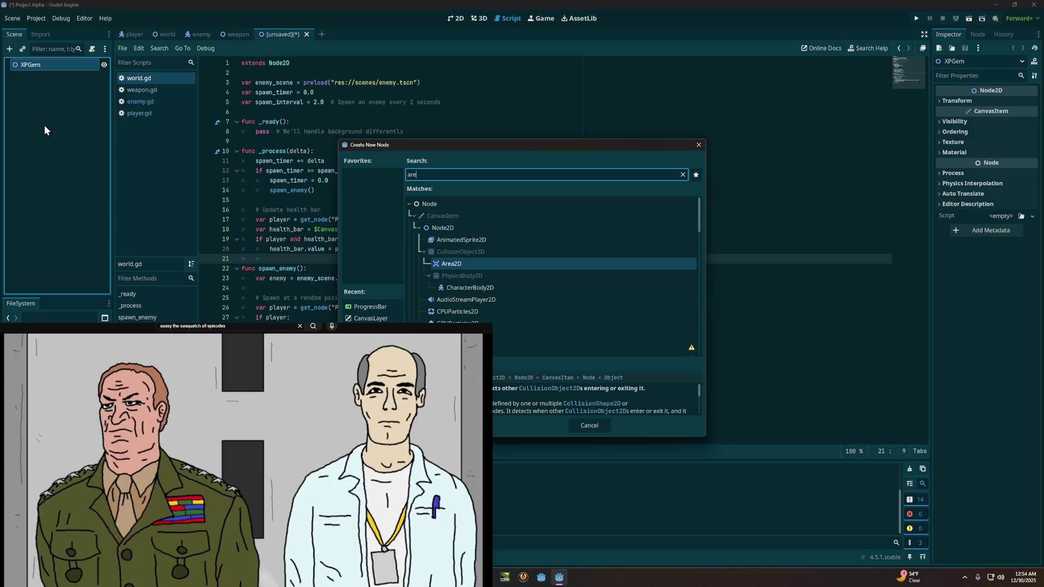
type("a")
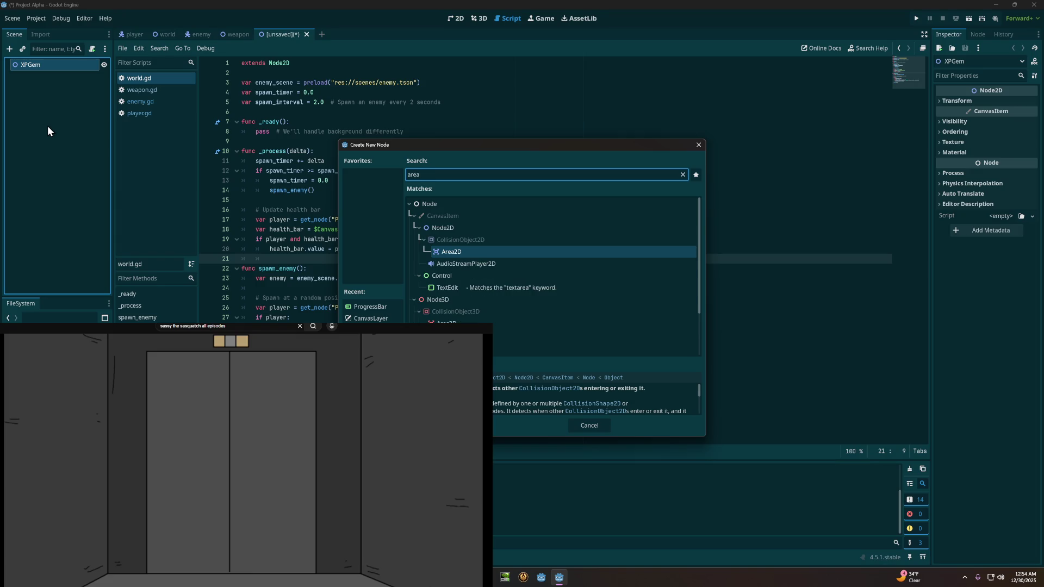
double_click(507, 249)
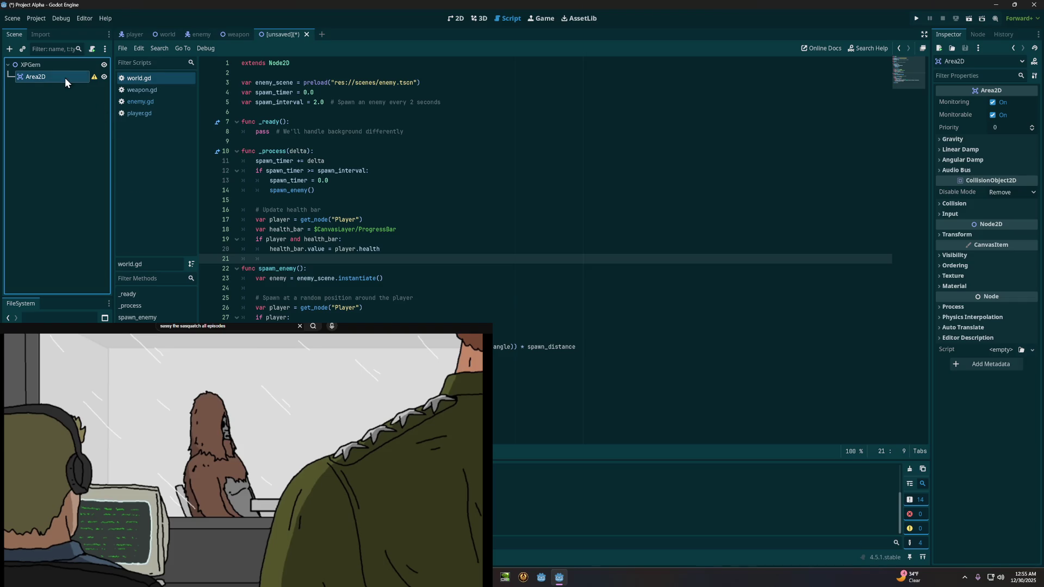
Step: Add a CollisionShape2D as a child of the Area2D
right_click(64, 77)
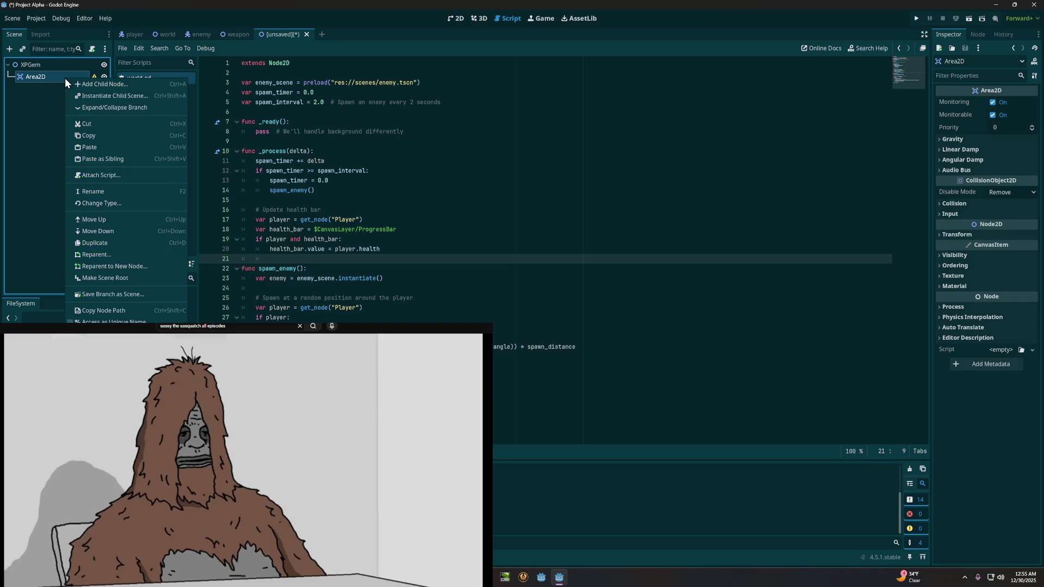
left_click(90, 80)
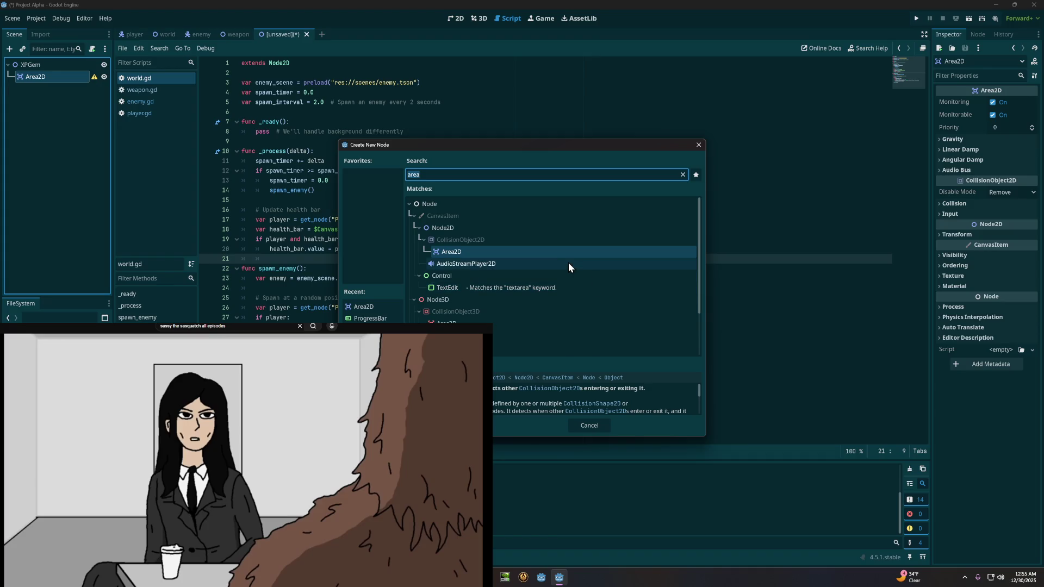
type("coll")
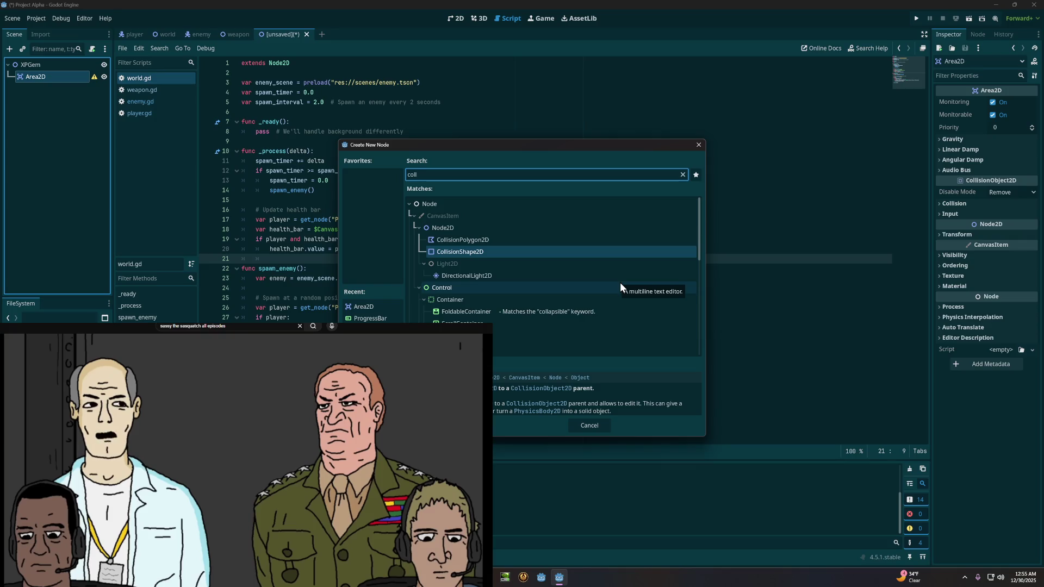
left_click(503, 253)
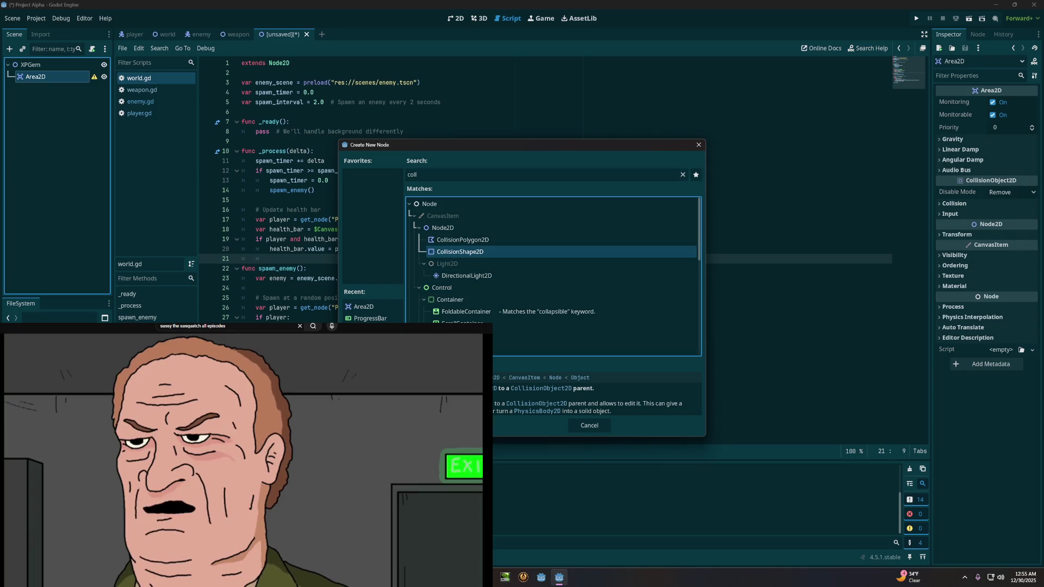
key("Return")
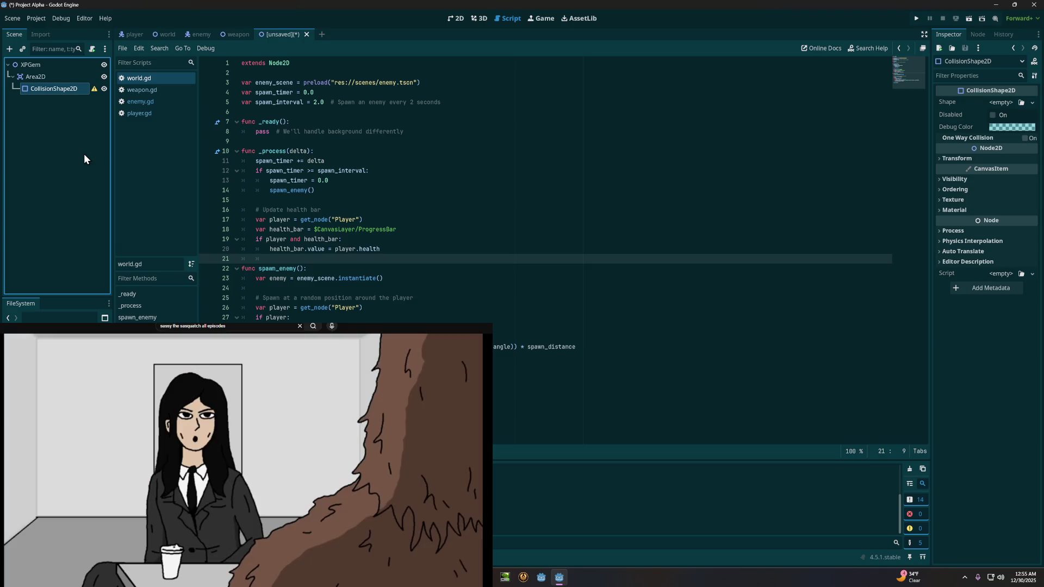
Step: Add a Sprite2D under Area2D beside the CollisionShape2D and start saving the scene
right_click(51, 77)
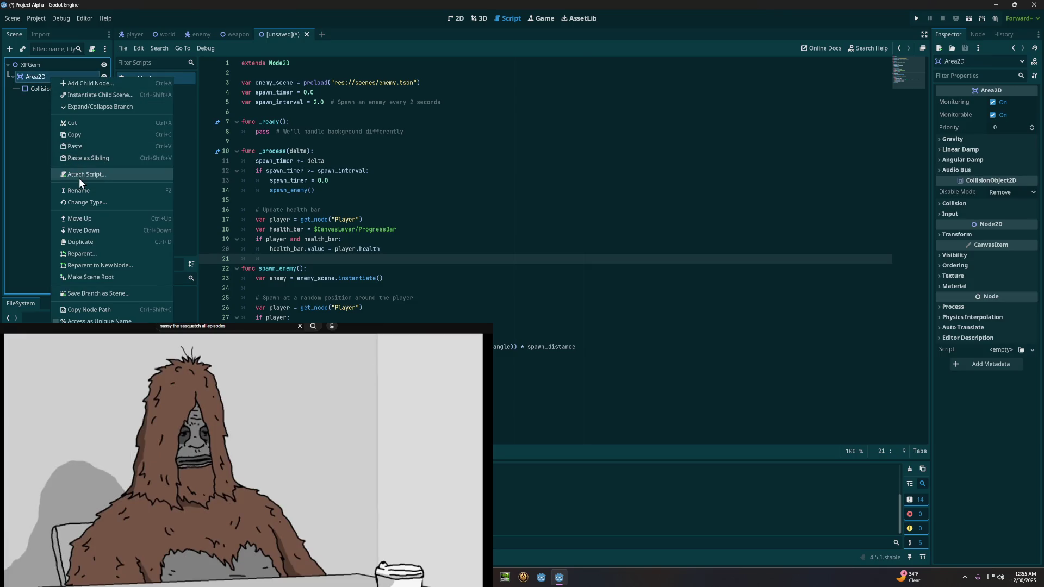
left_click(27, 131)
right_click(46, 77)
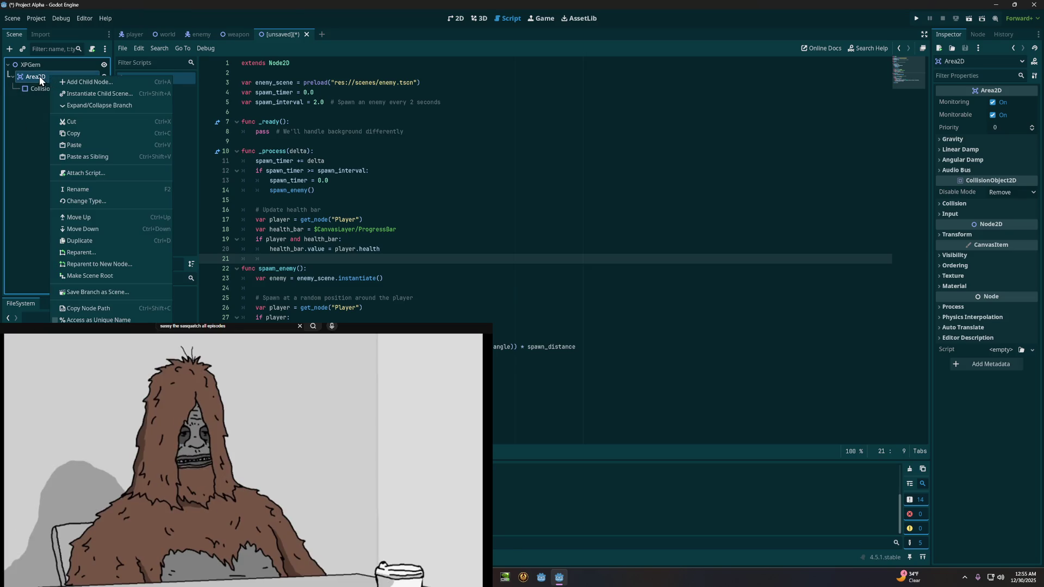
left_click(39, 76)
right_click(39, 76)
left_click(68, 80)
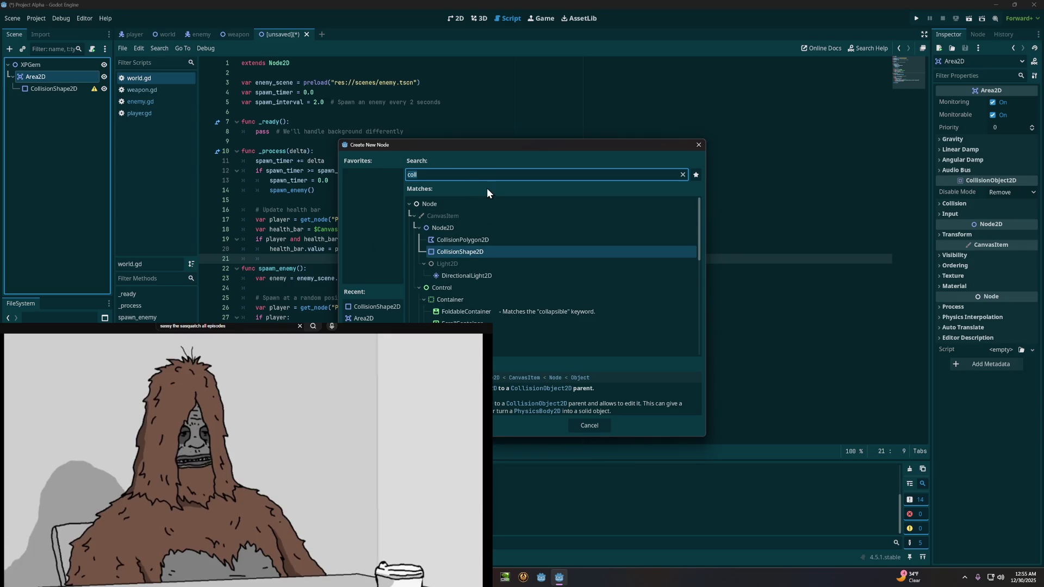
type("sp")
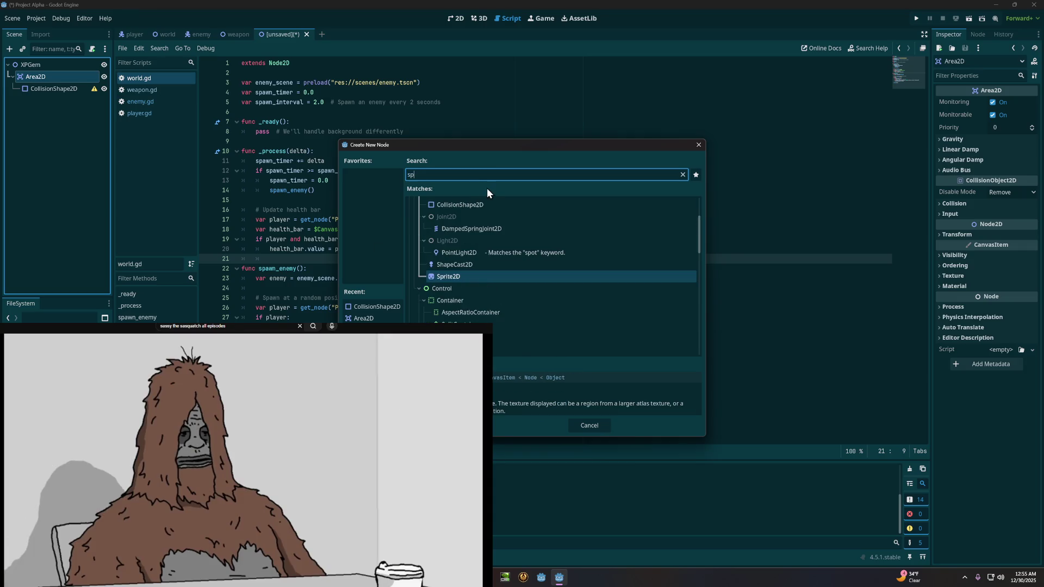
type("ri")
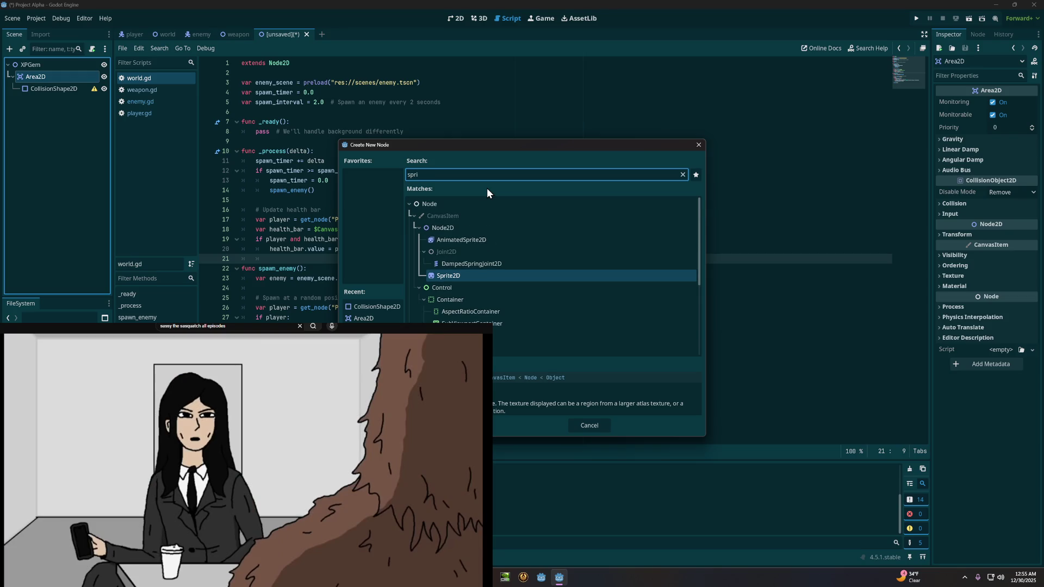
left_click(514, 273)
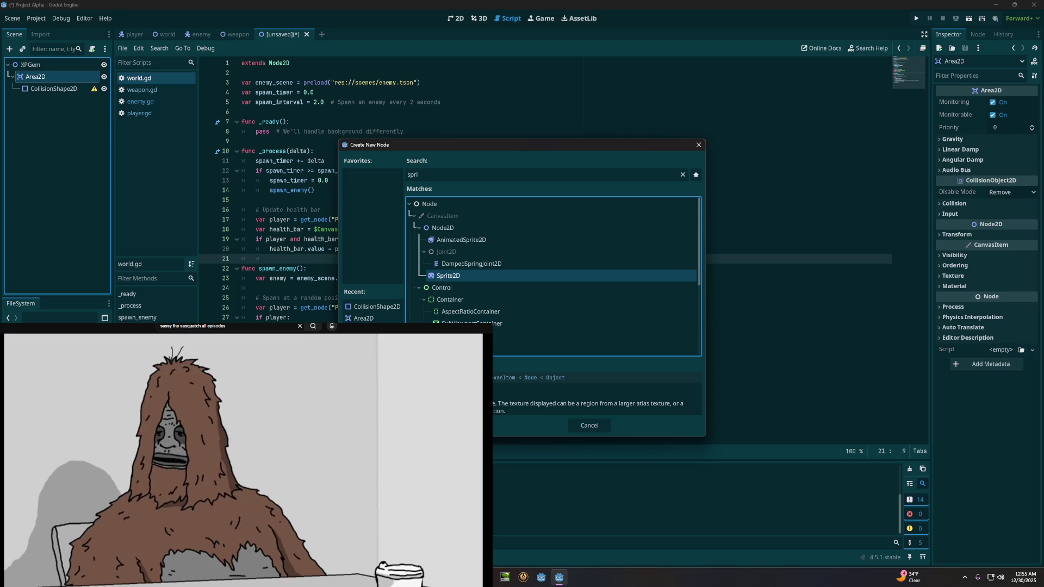
key("Return")
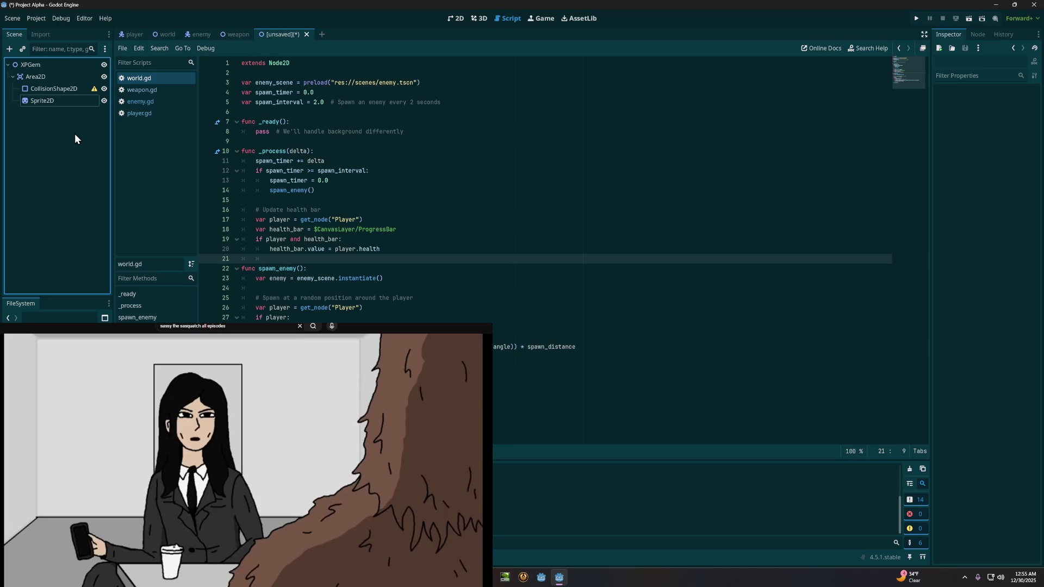
key("ctrl+s")
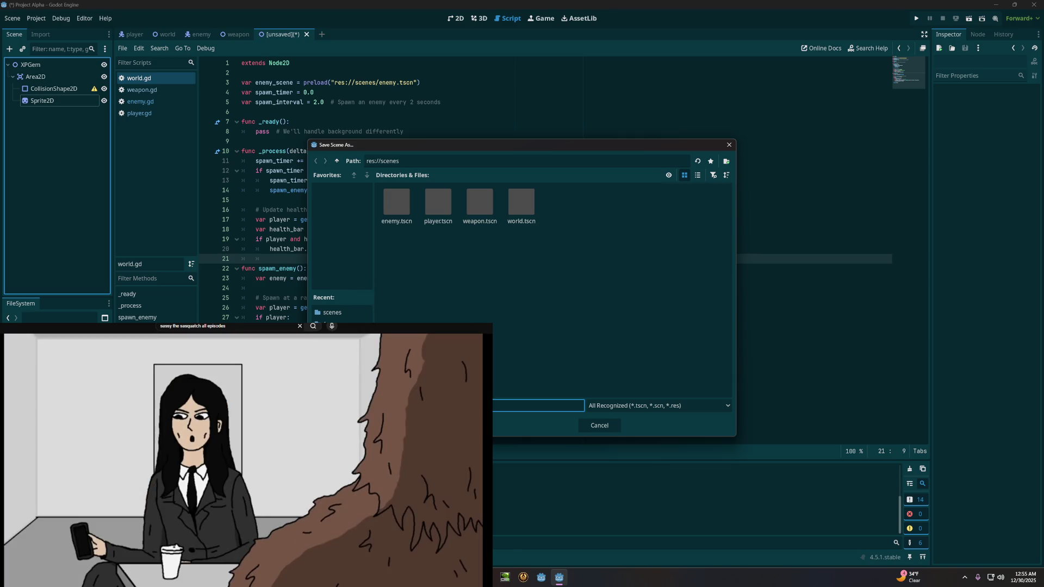
Step: Save the scene as xp_gem.tscn in res://scenes
key("Return")
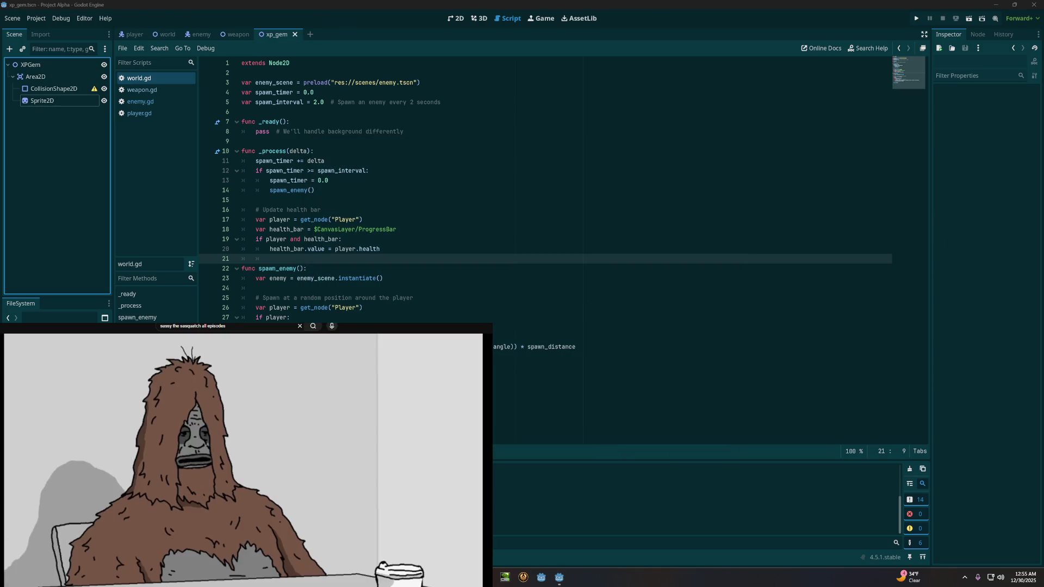
Step: Give the Sprite2D a placeholder texture sized 16 × 16 px
left_click(52, 92)
left_click(52, 100)
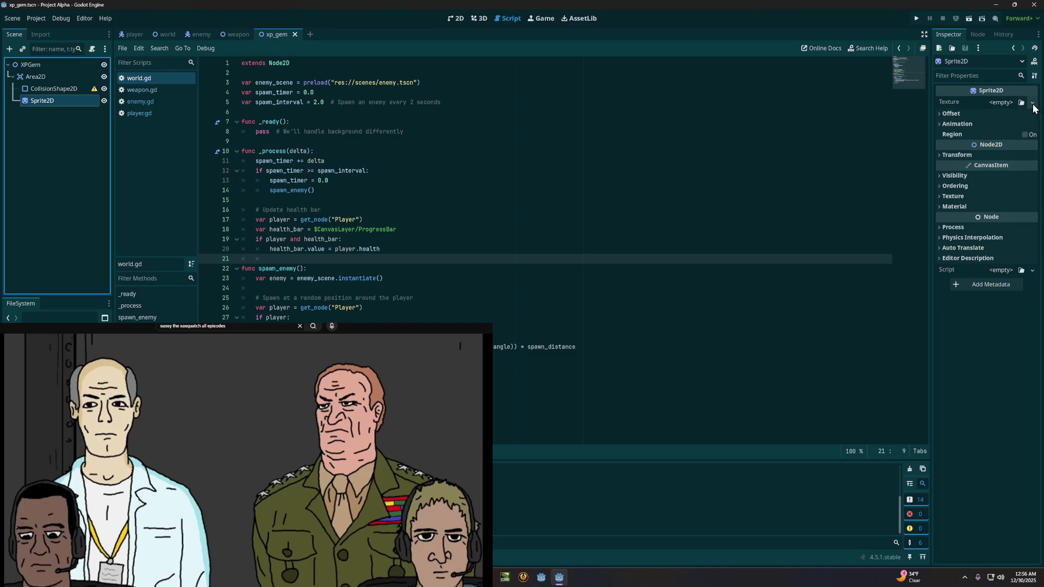
left_click(1003, 103)
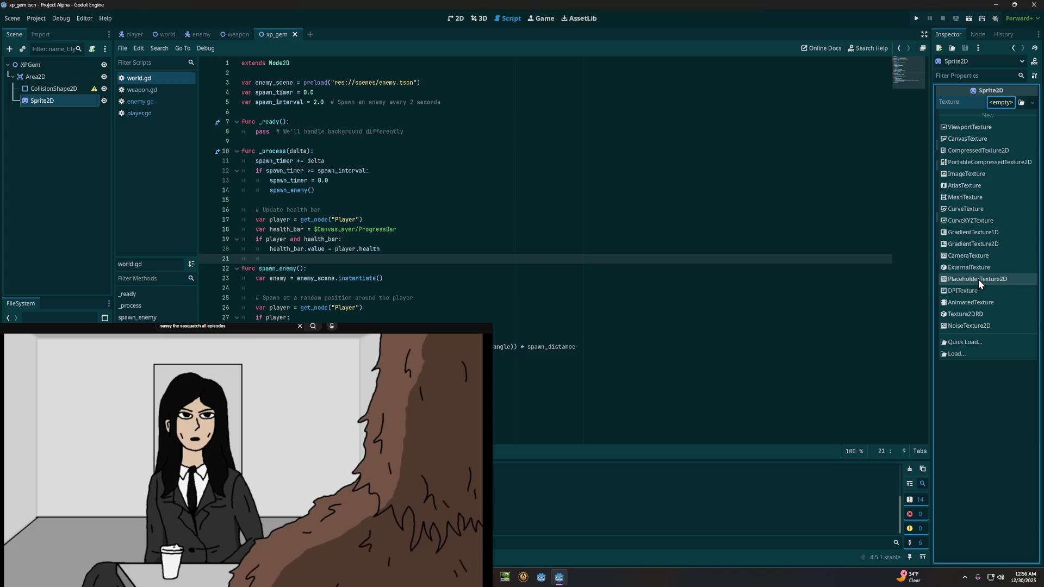
left_click(978, 279)
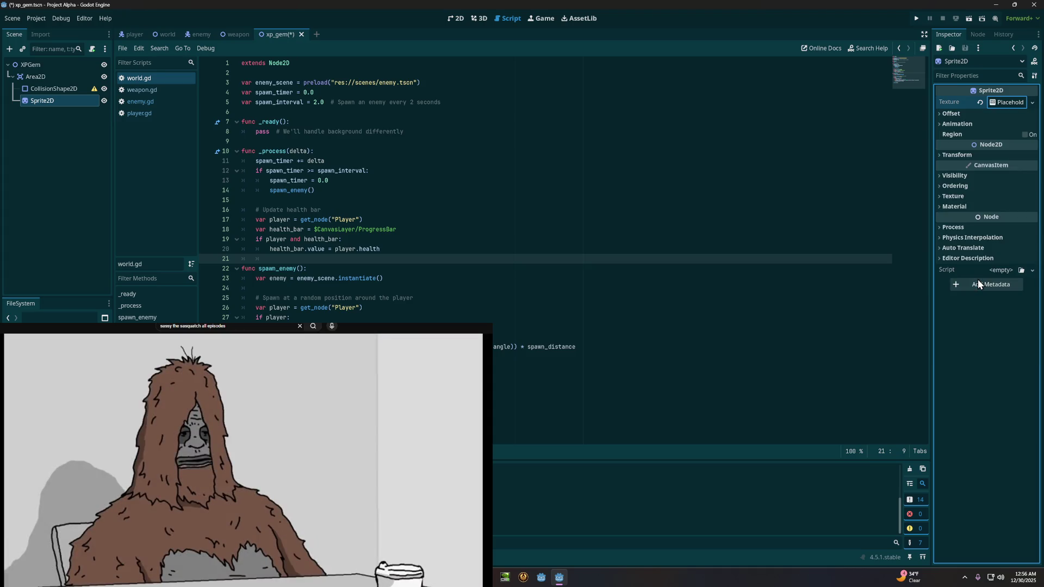
left_click(997, 102)
left_click(1004, 117)
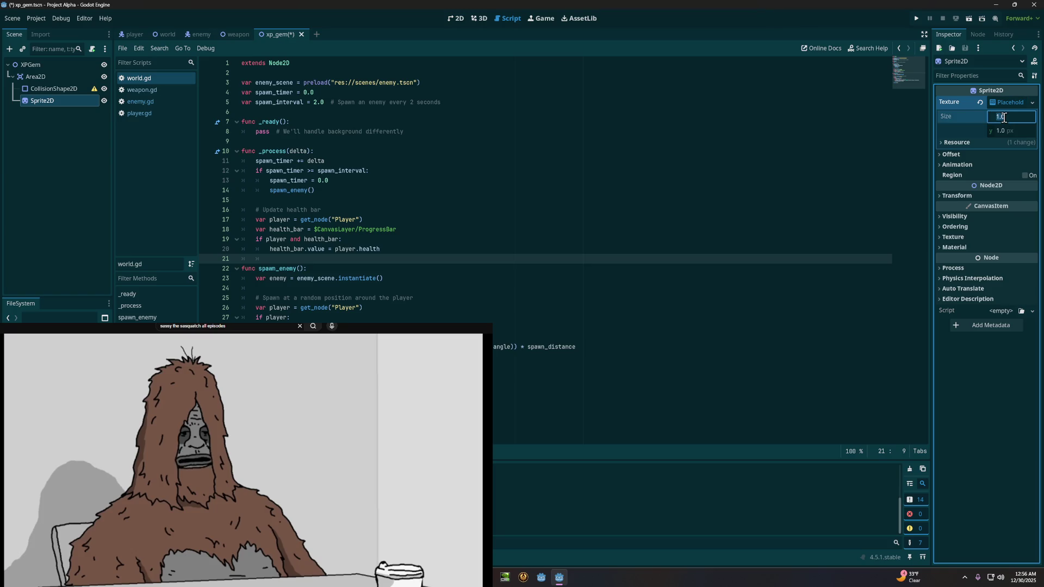
type("1")
type("6")
key("Tab")
type("16")
key("Tab")
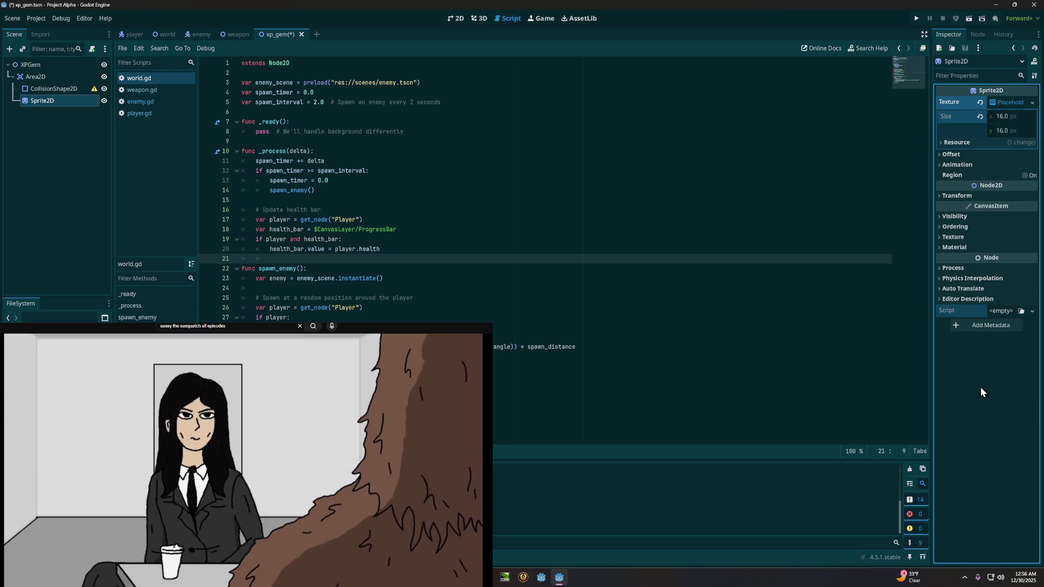
left_click(961, 217)
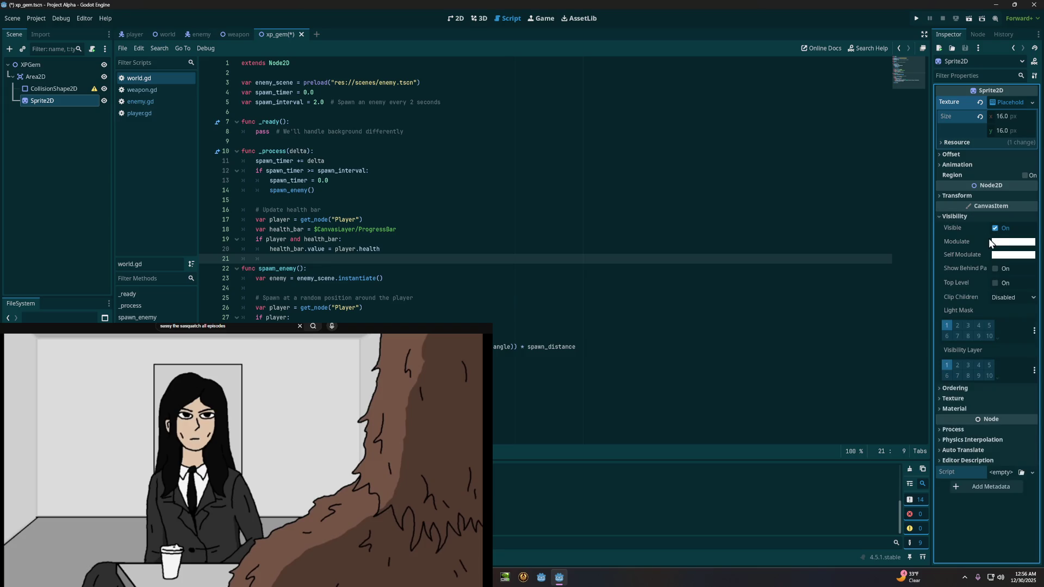
Step: Set the sprite's Modulate colour to a green (hex 24a000)
left_click(1002, 243)
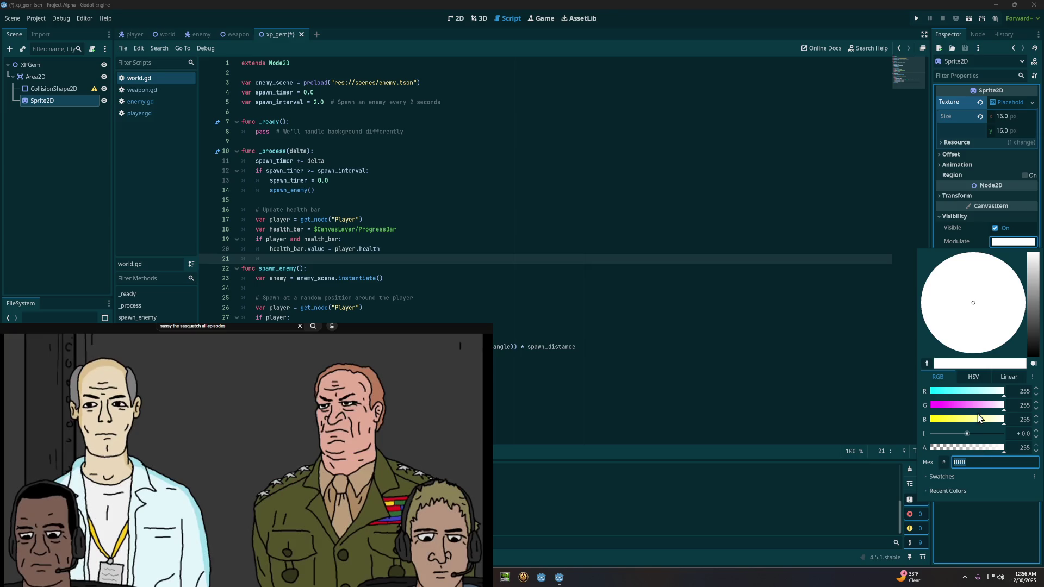
left_click_drag(1033, 257, 1030, 340)
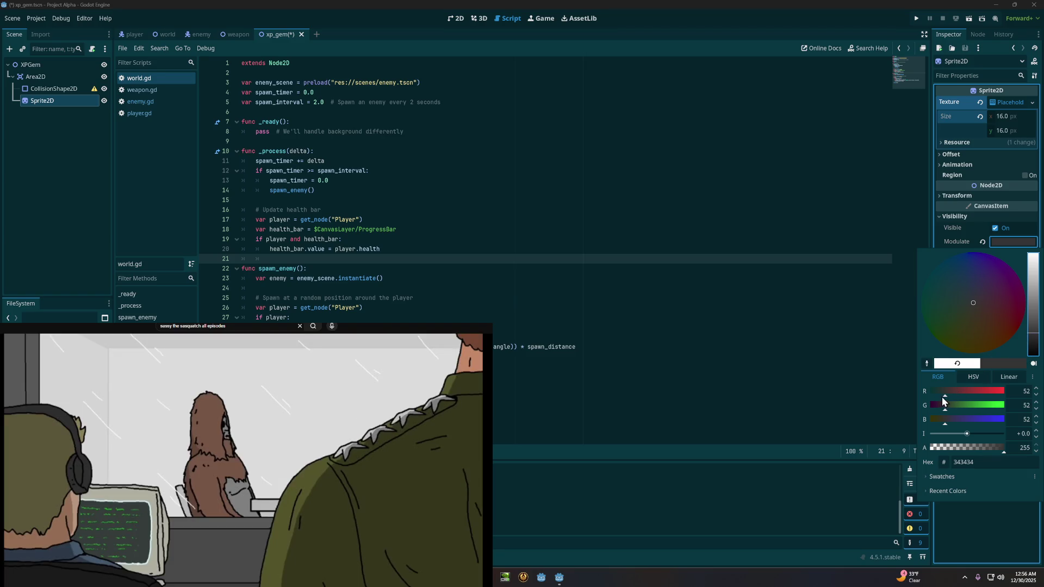
left_click_drag(942, 398, 1009, 386)
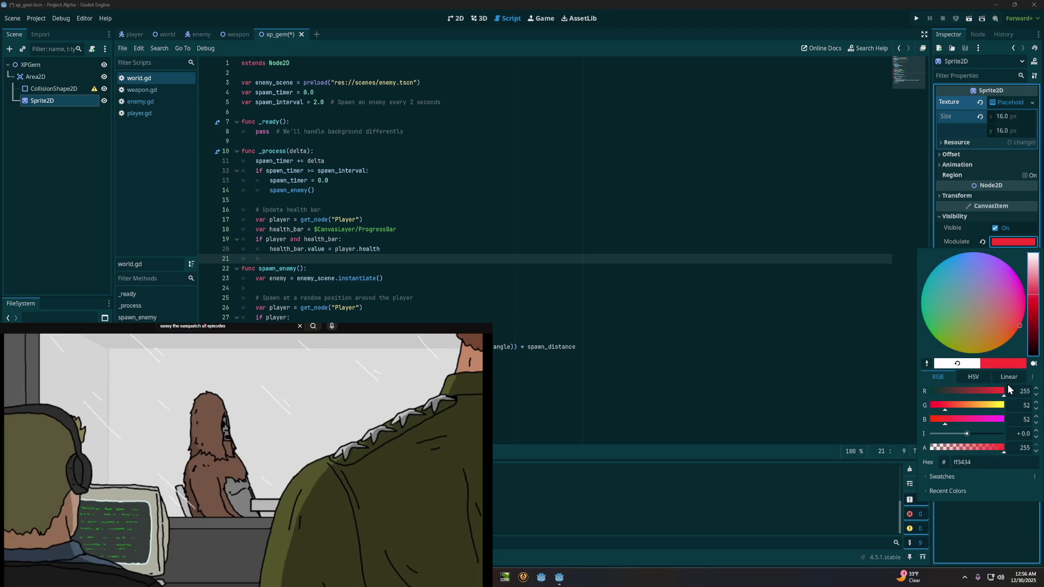
left_click_drag(945, 409, 1002, 409)
left_click_drag(941, 420, 1005, 414)
mouse_move(1035, 296)
left_mouse_down()
mouse_move(1034, 308)
mouse_move(1036, 290)
mouse_move(1034, 305)
mouse_move(987, 243)
mouse_move(900, 340)
mouse_move(912, 369)
mouse_move(897, 334)
mouse_move(893, 360)
left_mouse_up()
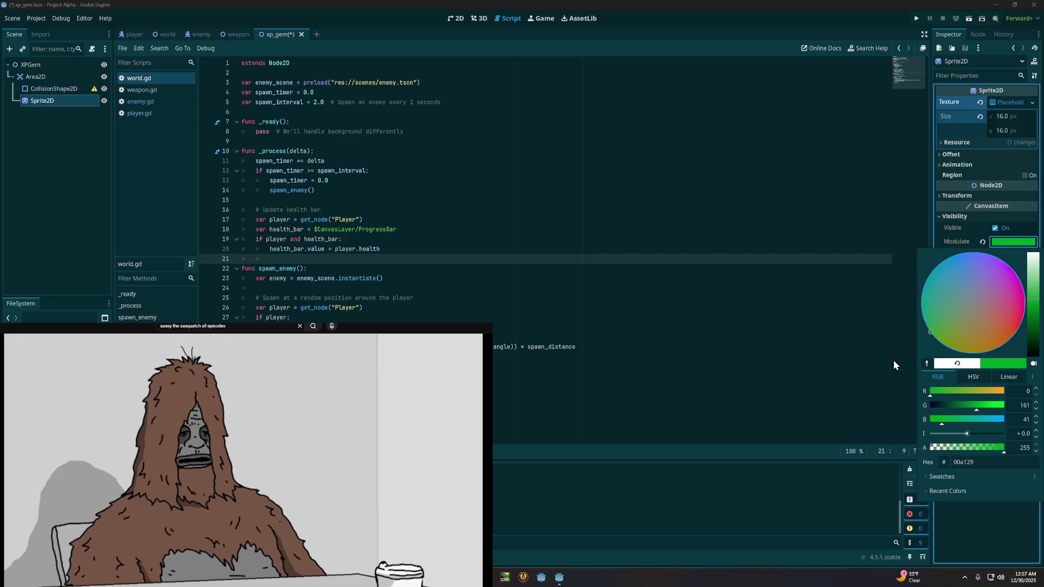
mouse_move(893, 360)
left_mouse_down()
mouse_move(934, 386)
mouse_move(906, 357)
left_mouse_up()
left_click(965, 220)
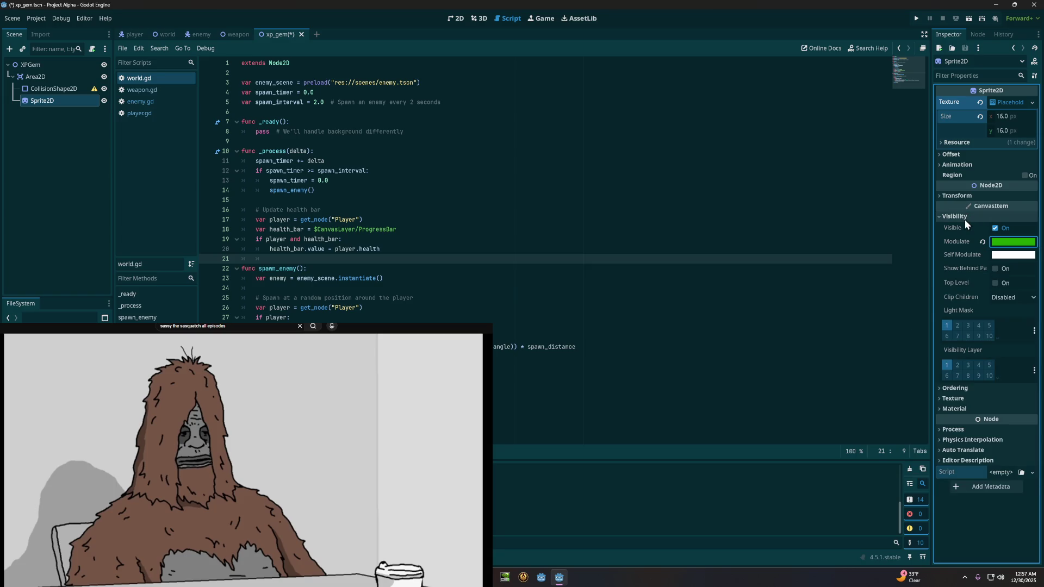
left_click(966, 220)
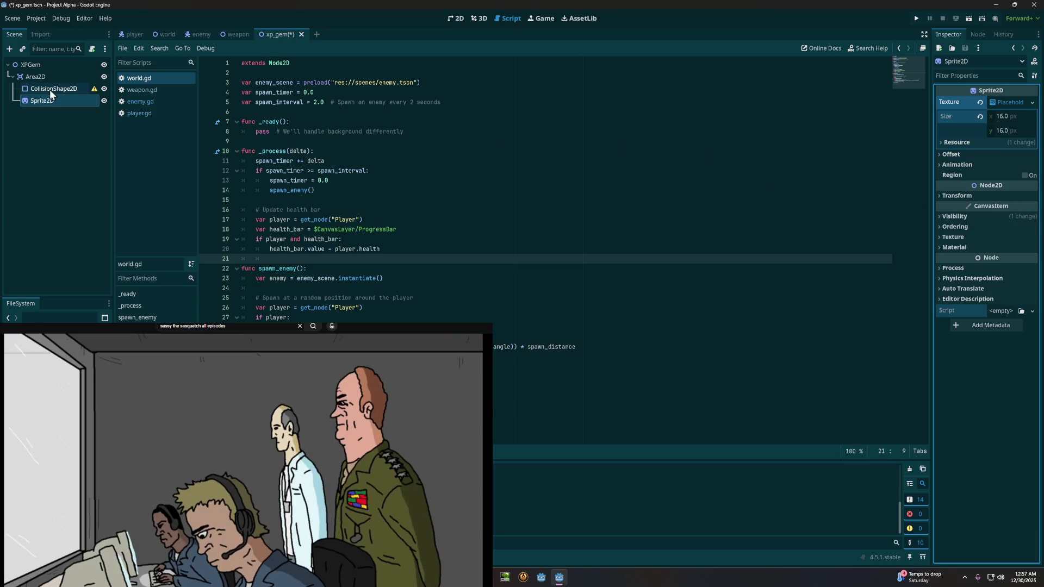
Step: Give the CollisionShape2D a new CircleShape2D with radius 8 px
left_click(50, 89)
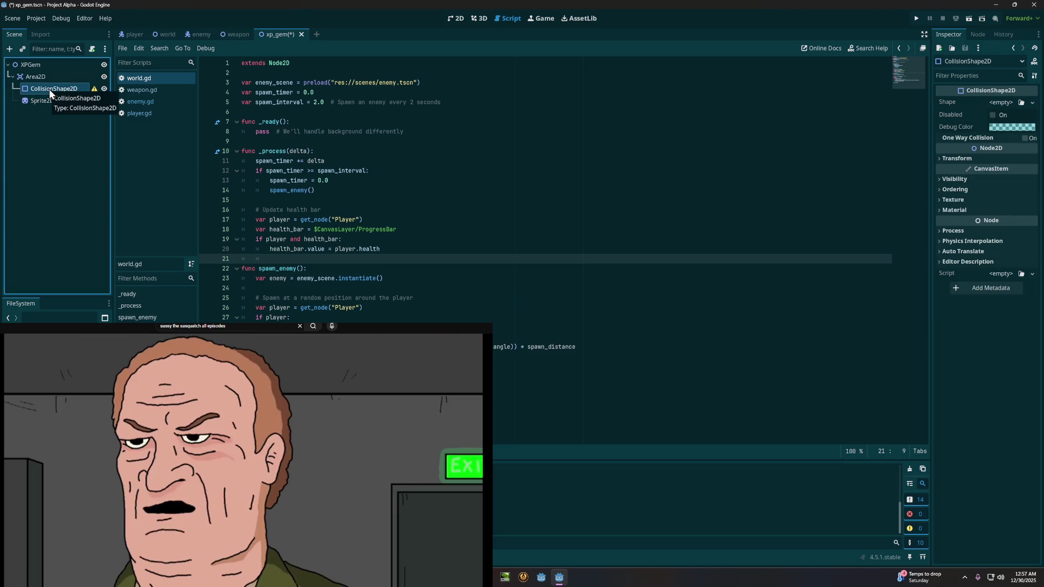
left_click(1011, 102)
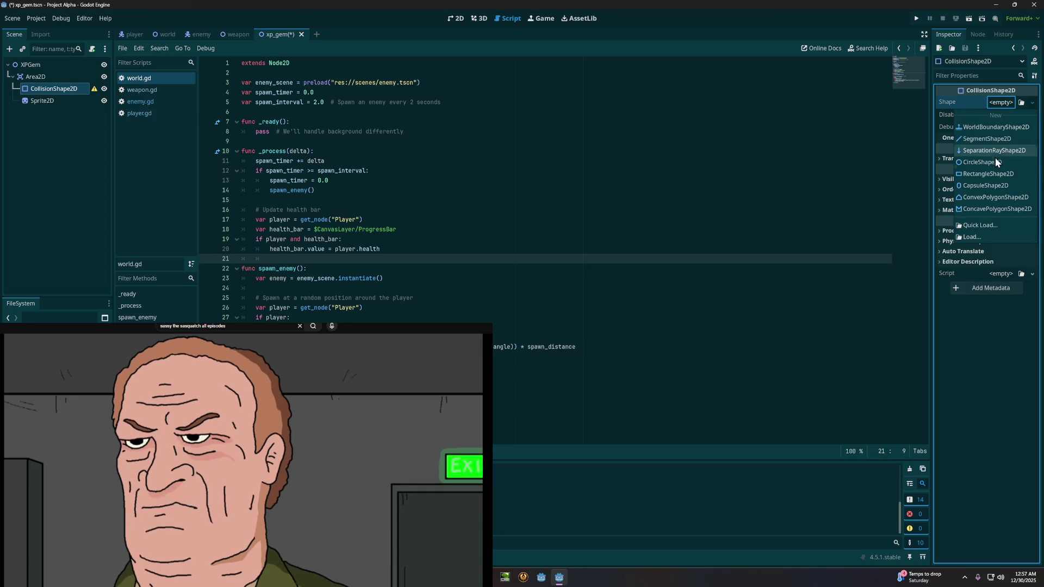
left_click(990, 165)
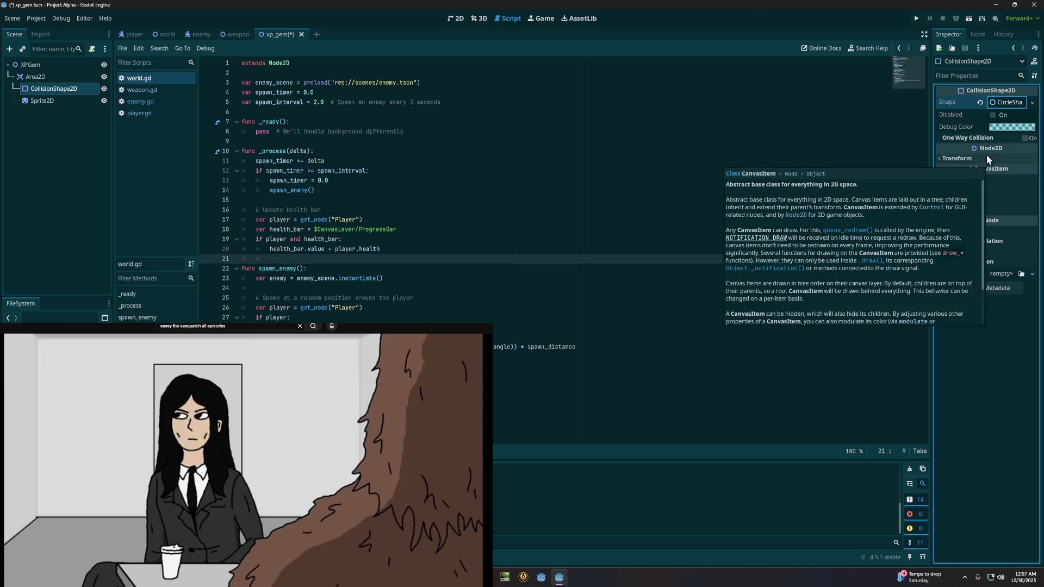
left_click(1006, 102)
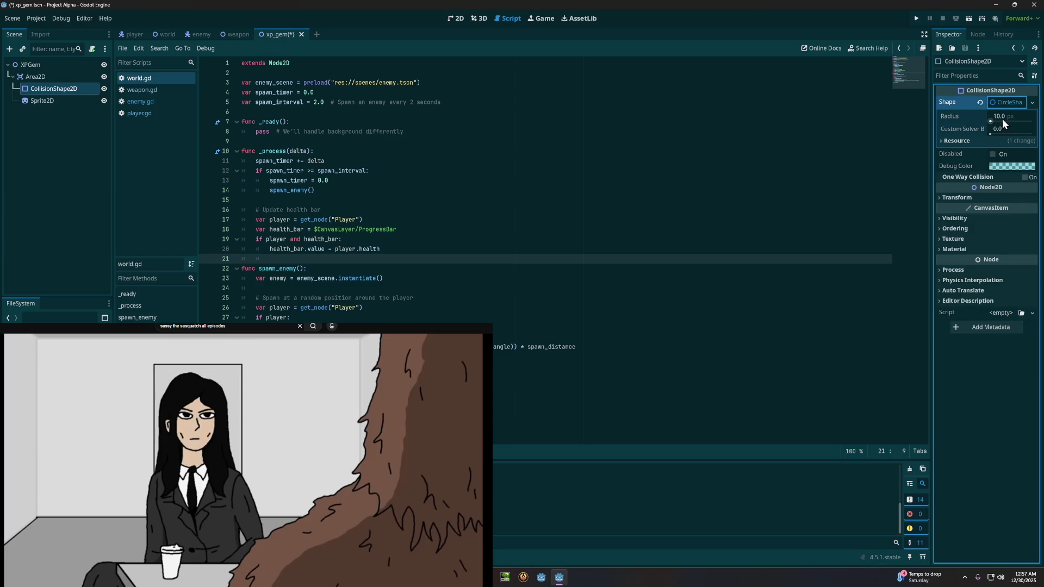
left_click(1000, 118)
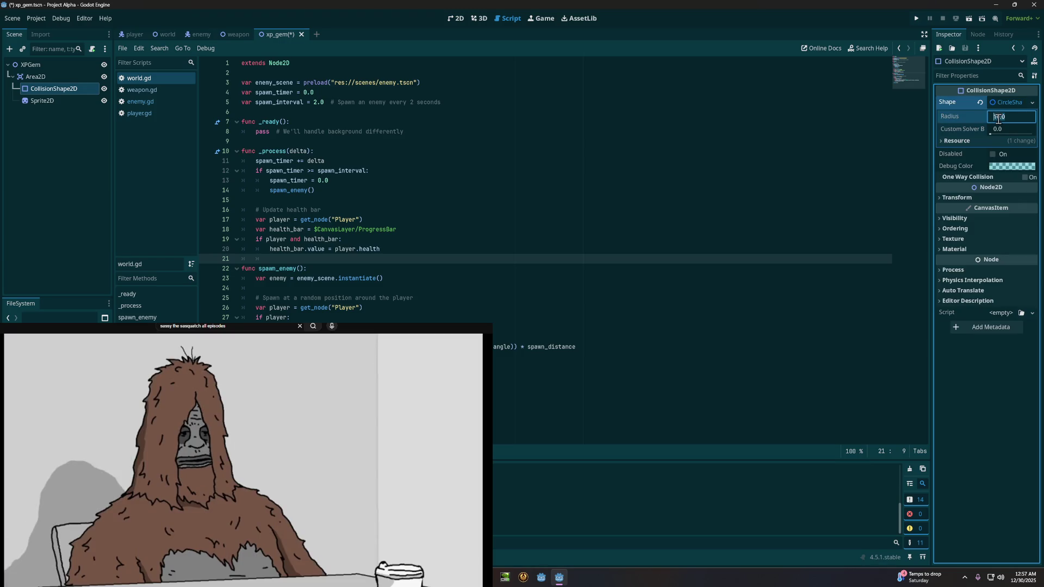
type("8")
left_click(1009, 131)
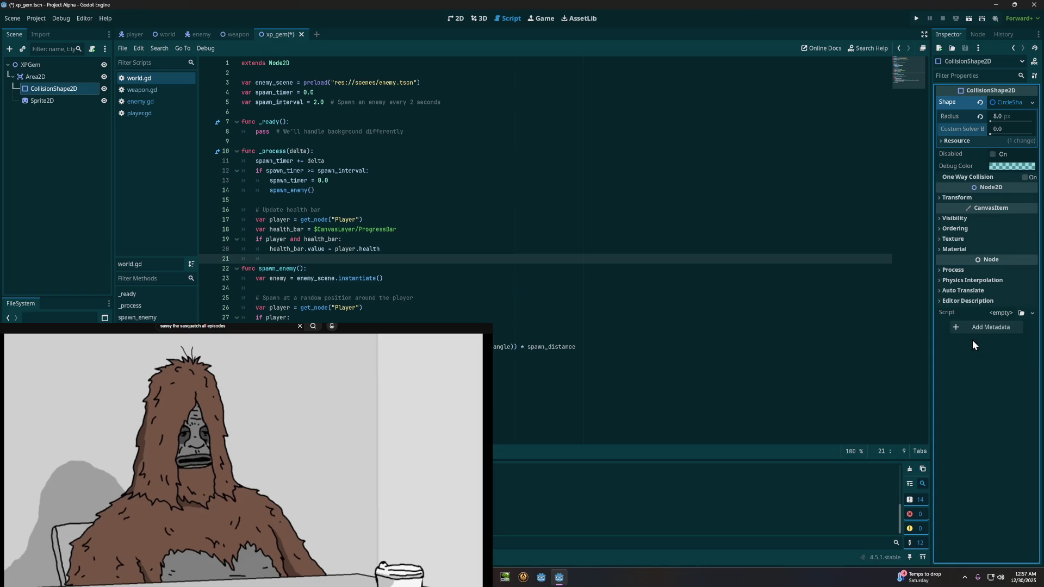
left_click(43, 61)
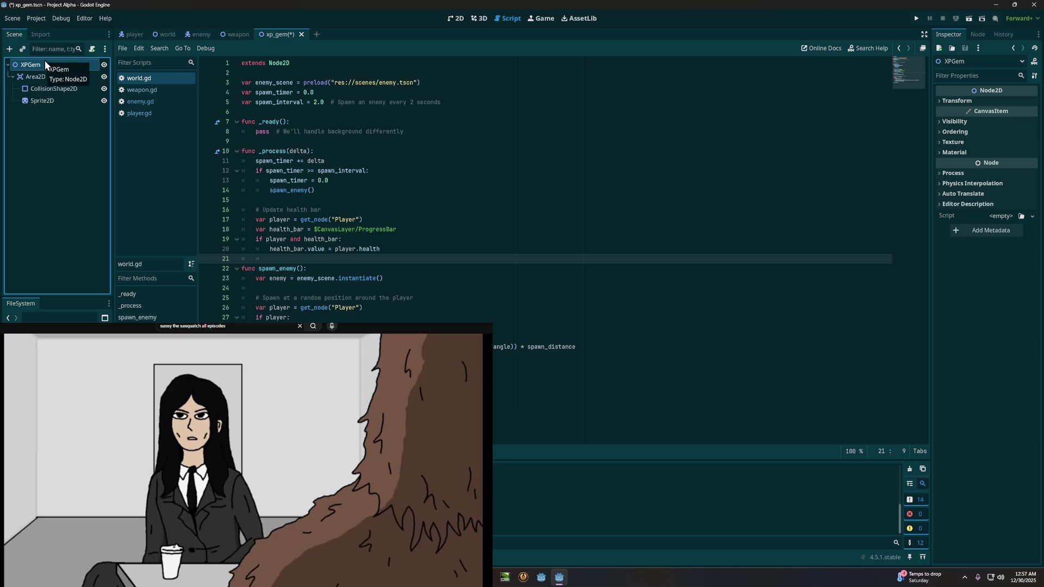
Step: Attach a new xp_gem.gd script to XPGem and select its template code
right_click(45, 63)
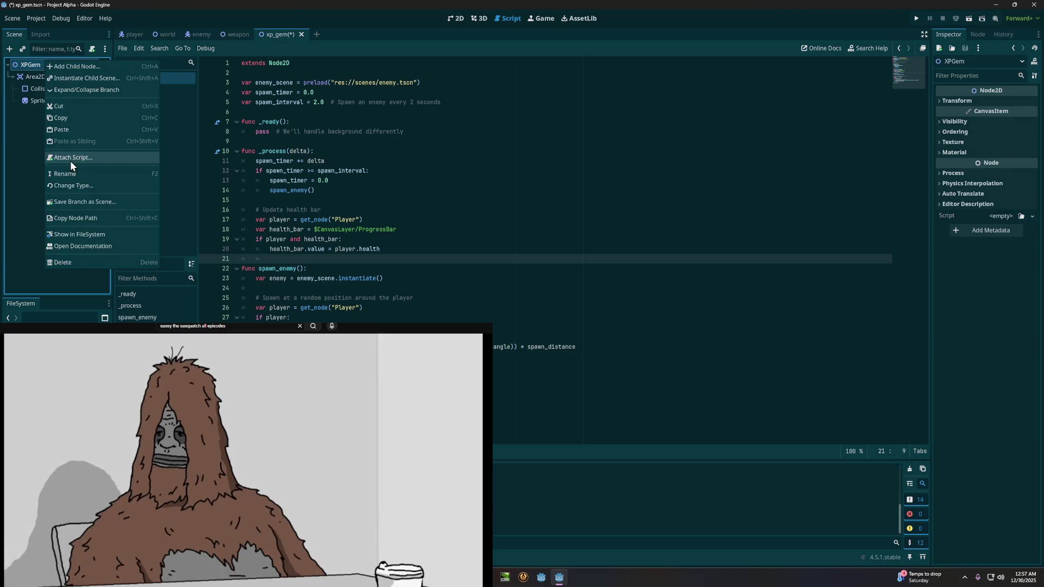
left_click(70, 158)
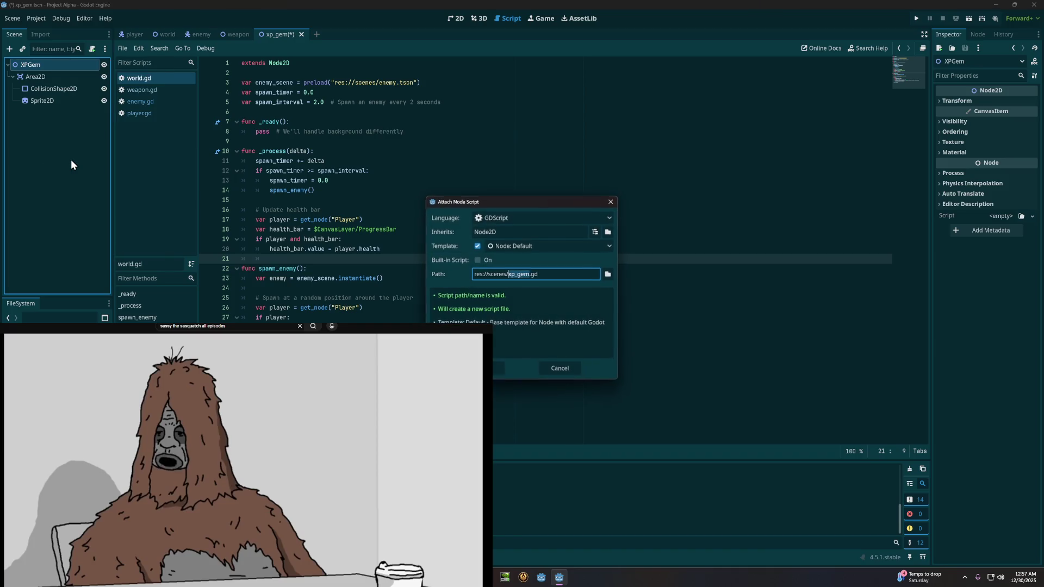
left_click(493, 366)
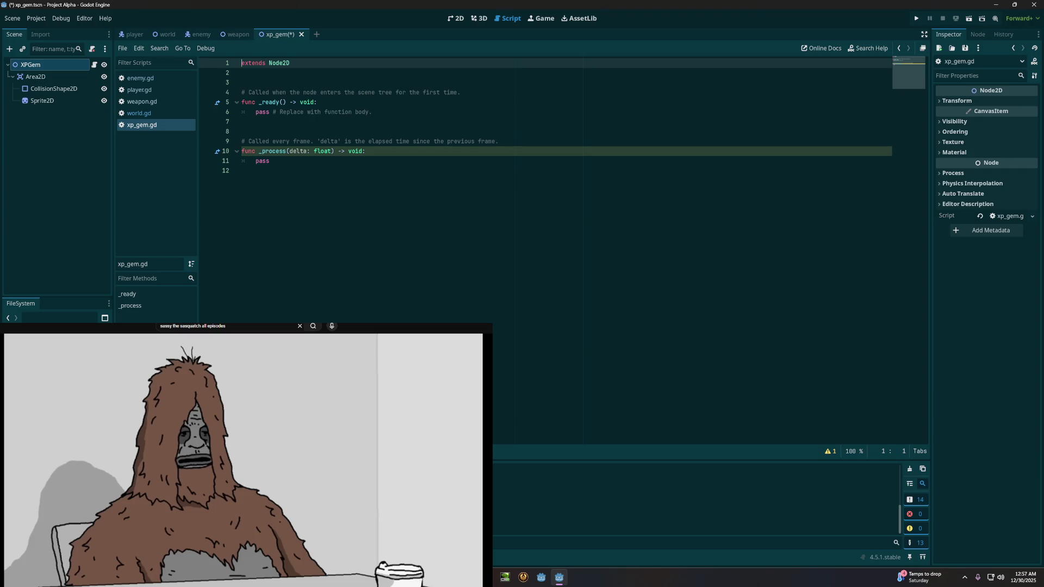
left_click(582, 266)
left_click_drag(424, 177, 238, 57)
Step: Replace the template with the gem code (pickup range 100, XP on contact) and save
key("BackSpace")
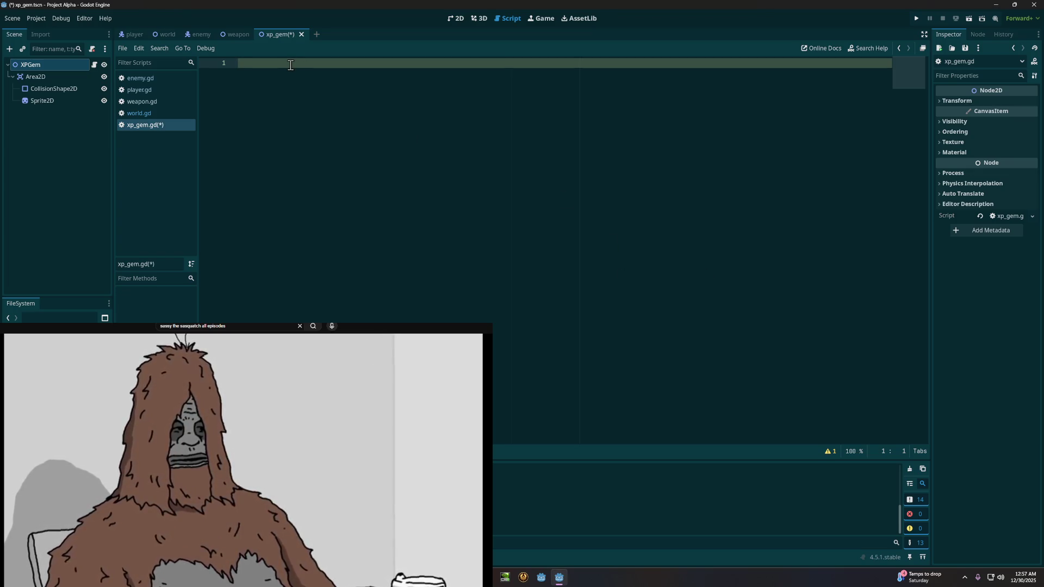
type("extends Node2D  var xp_value = 1 var move_speed = 200 var player = null var pickup_range = 100  func _ready(): \t$Area2D.body_entered.connect(_on_body_entered)  func _process(delta): \t# Find player if we don't have reference \tif not player: \t\tplayer = get_tree().get_first_node_in_group(\"player\") \t\treturn \t \t# Move toward player if close enough \tvar distance = global_position.distance_to(player.global_position) \tif distance < pickup_range: \t\tvar direction = (player.global_position - global_position).normalized() \t\tglobal_position += direction * move_speed * delta  func _on_body_entered(body): \tif body.is_in_group(\"player\"): \t\tbody.add_xp(xp_value) \t\tqueue_free()  # Remove the gem")
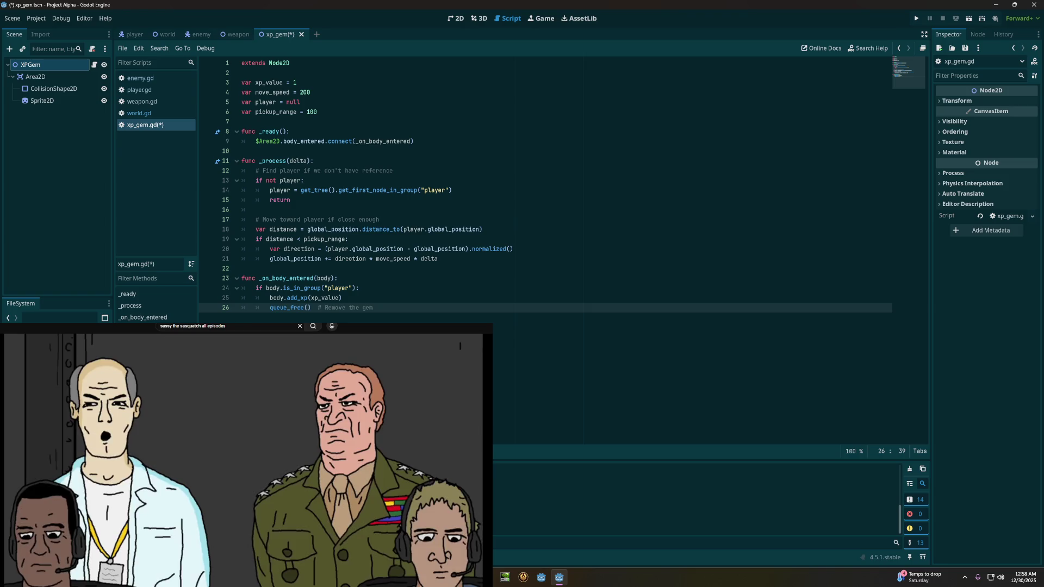
key("ctrl+s")
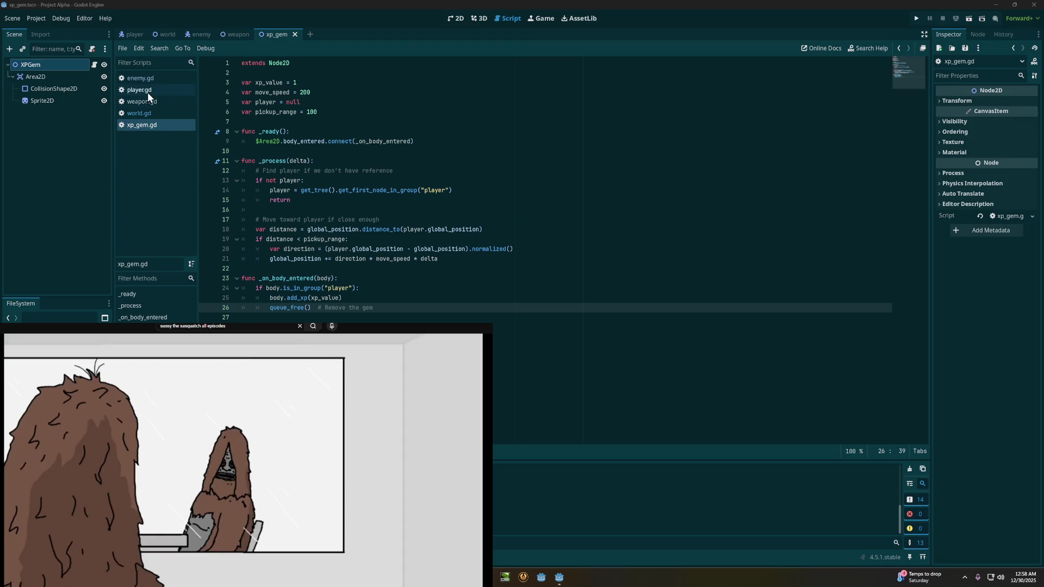
Step: Paste the xp, level and xp_to_next_level variables below the existing variables in player.gd
left_click(148, 93)
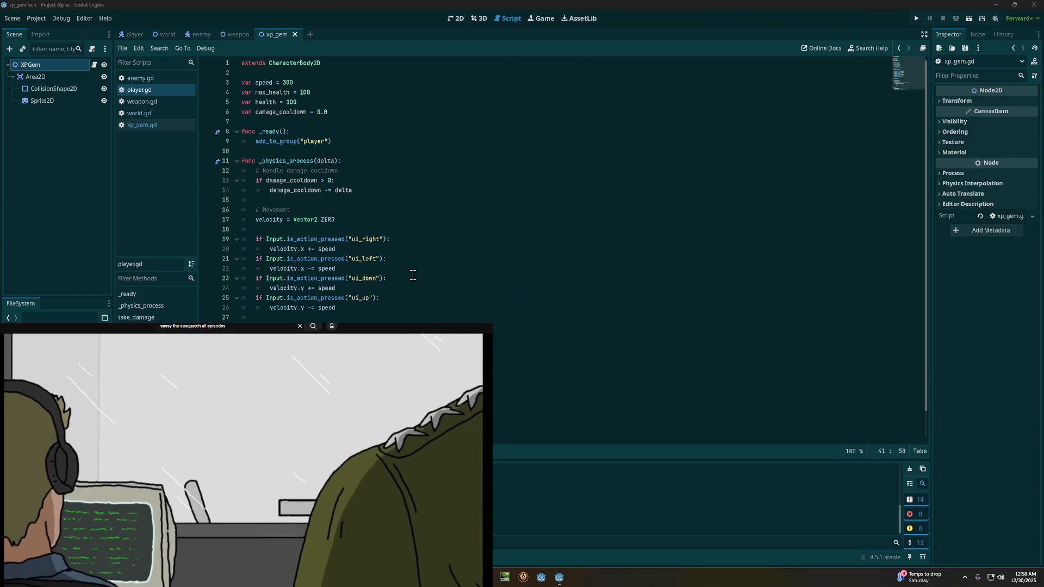
scroll(413, 275, "down", 1)
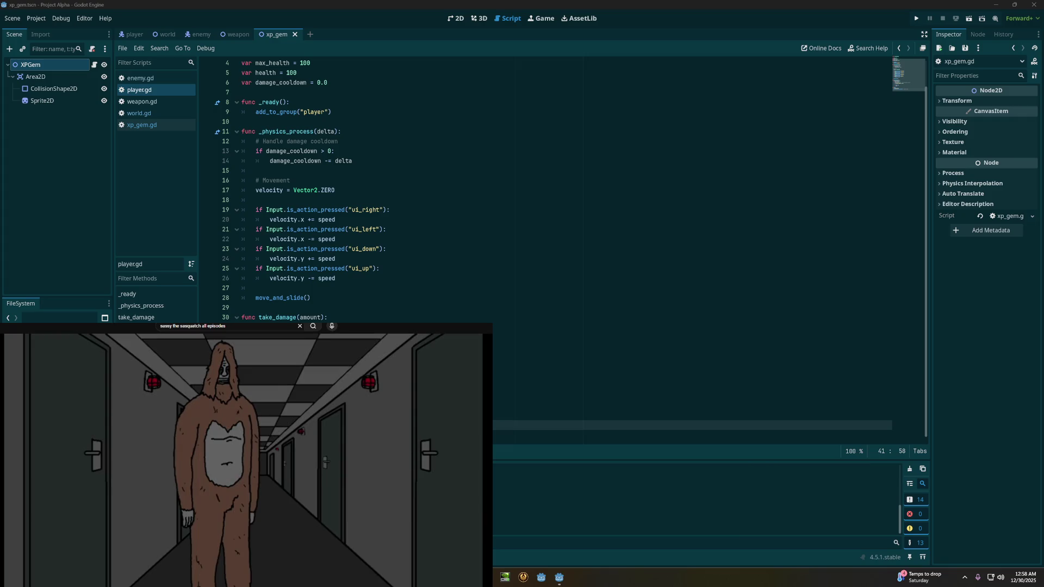
scroll(392, 304, "up", 1)
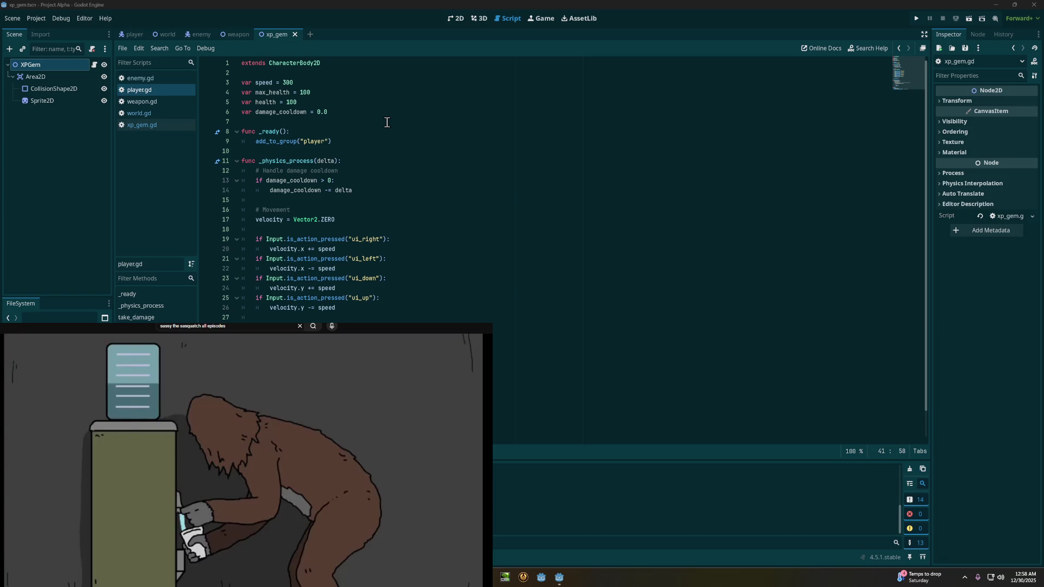
scroll(387, 123, "down", 1)
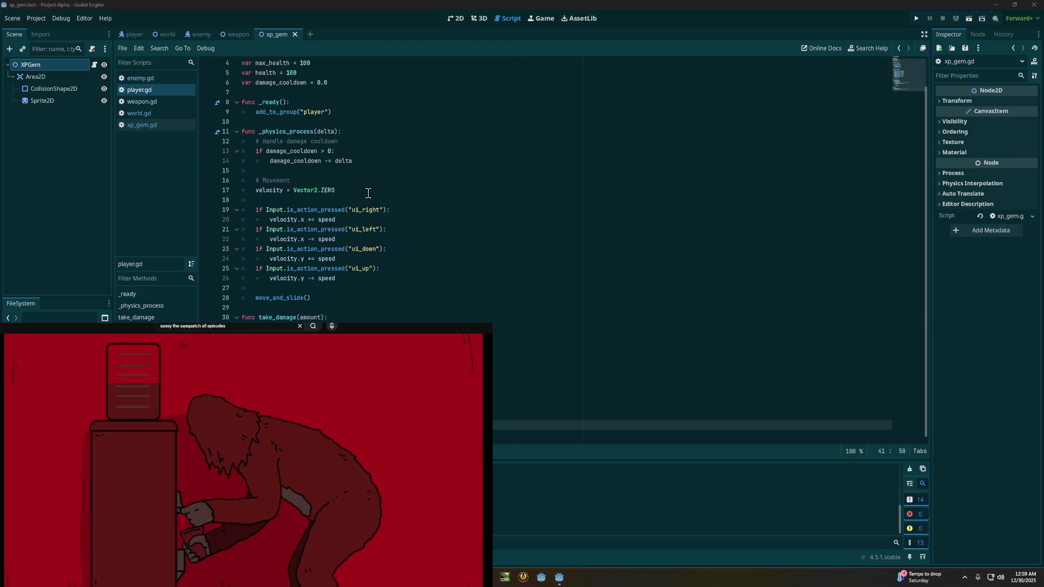
scroll(347, 125, "up", 1)
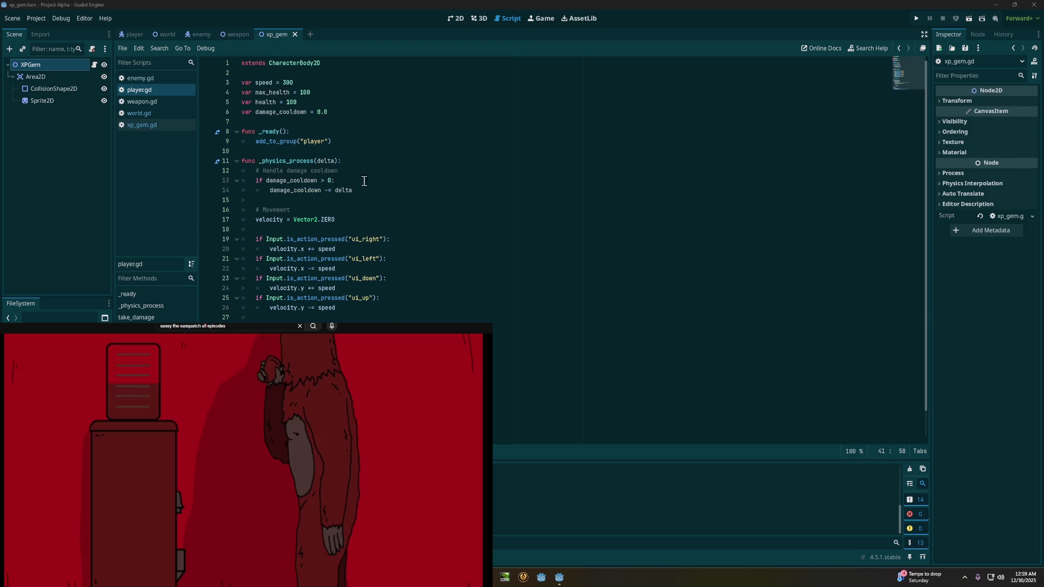
left_click(347, 125)
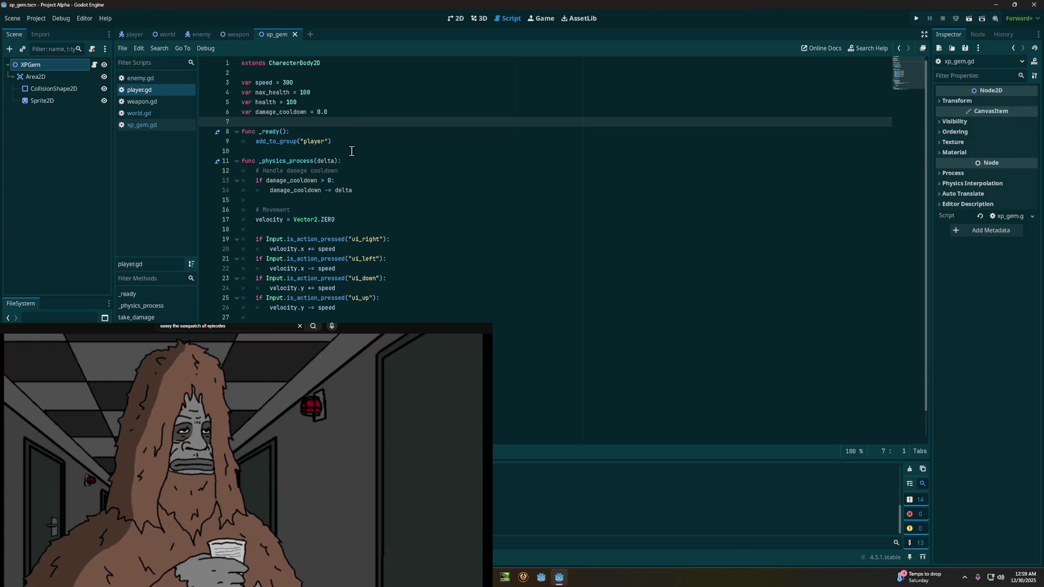
key("Return")
key("Return")
key("Up")
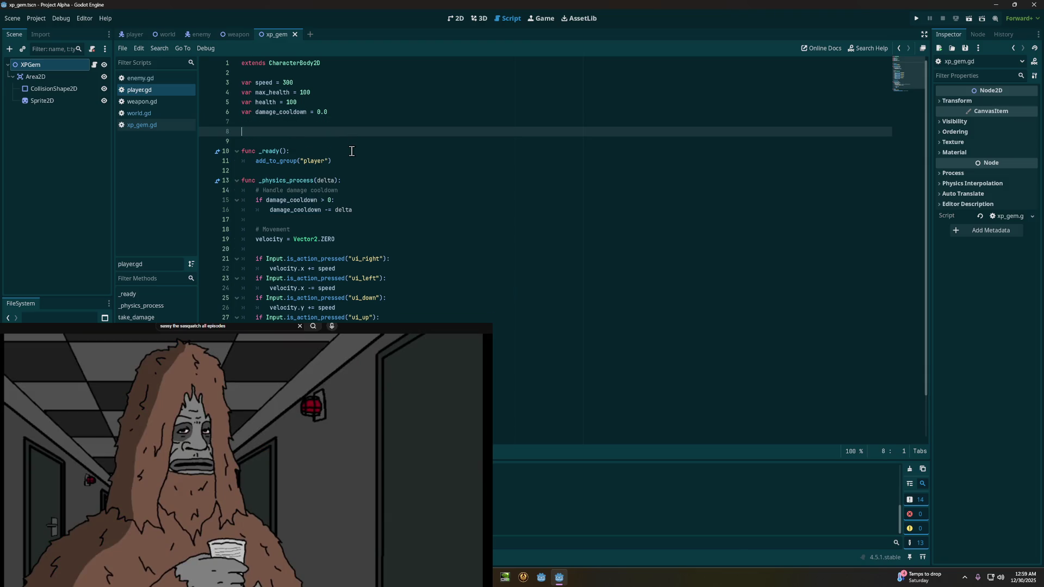
type("var xp = 0 var level = 1 var xp_to_next_level = 5")
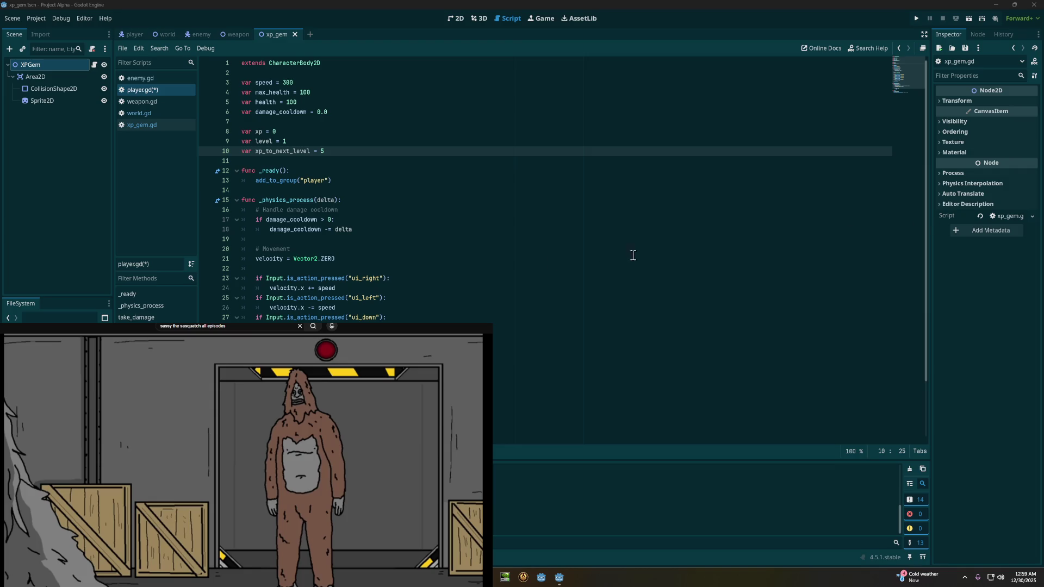
Step: Append the add_xp function to the end of player.gd and save the script
scroll(479, 273, "down", 2)
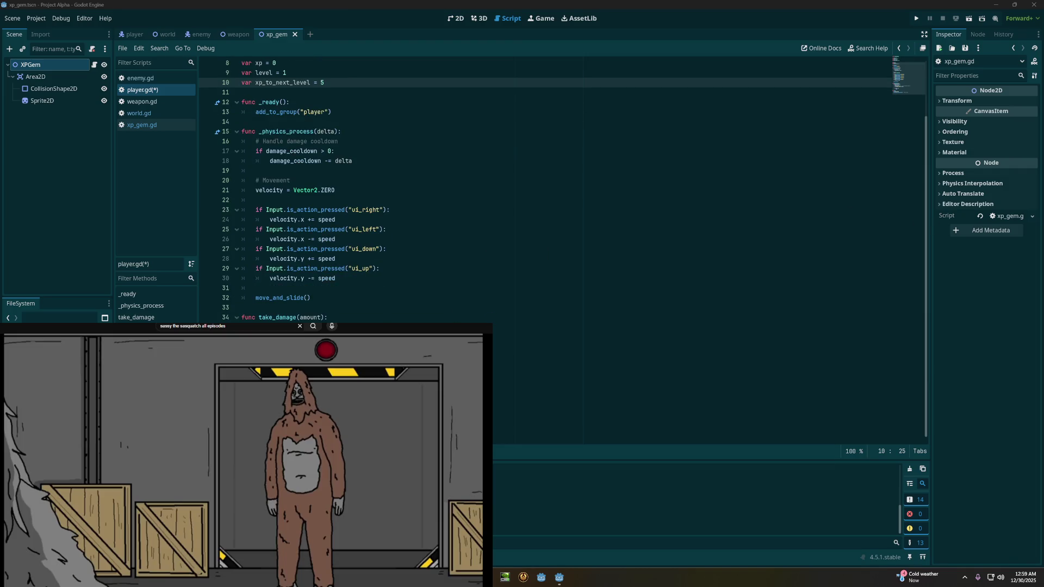
key("ctrl+End")
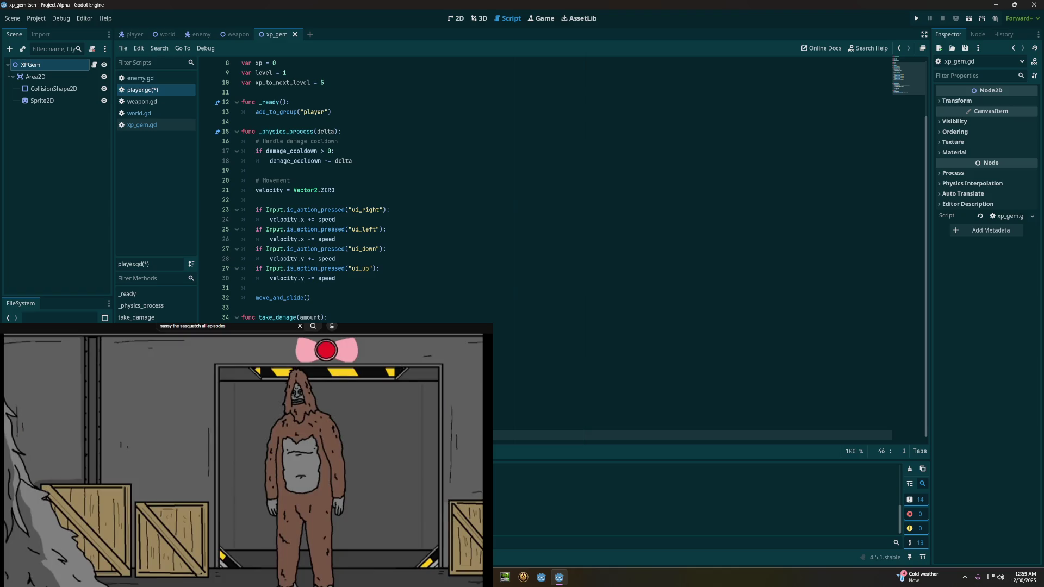
key("Return")
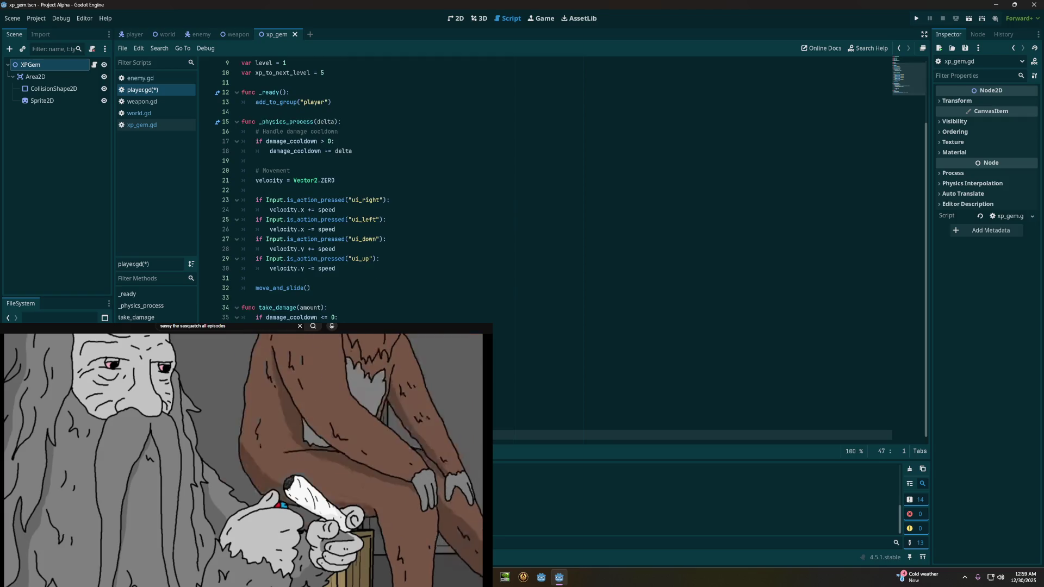
key("ctrl+v")
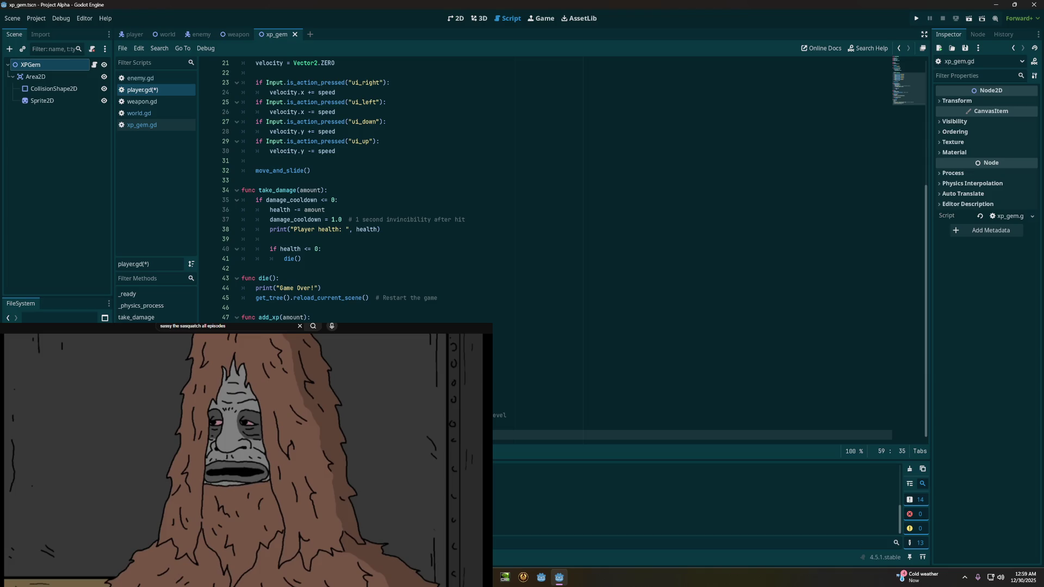
key("ctrl+s")
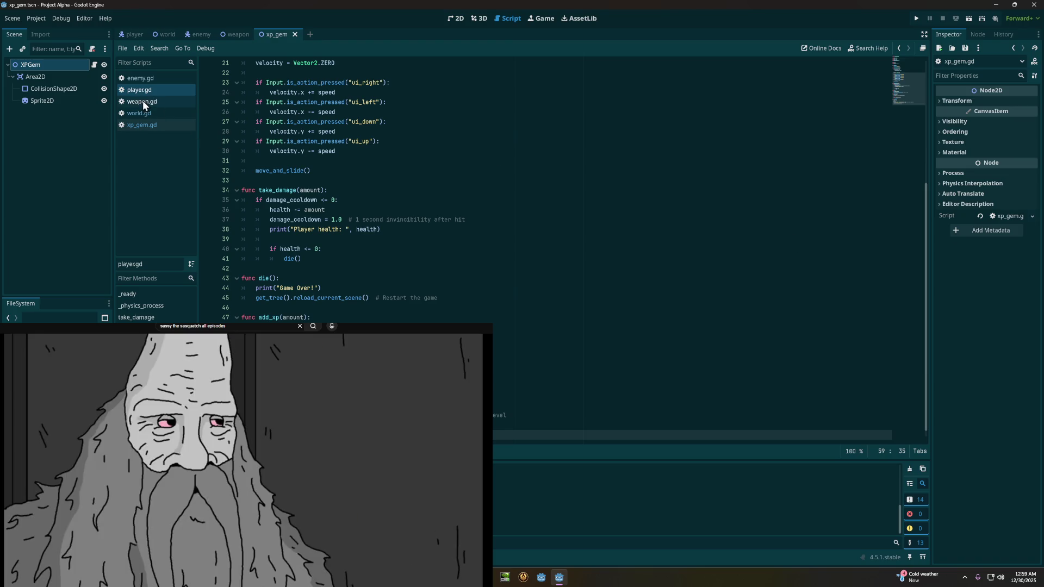
left_click(137, 78)
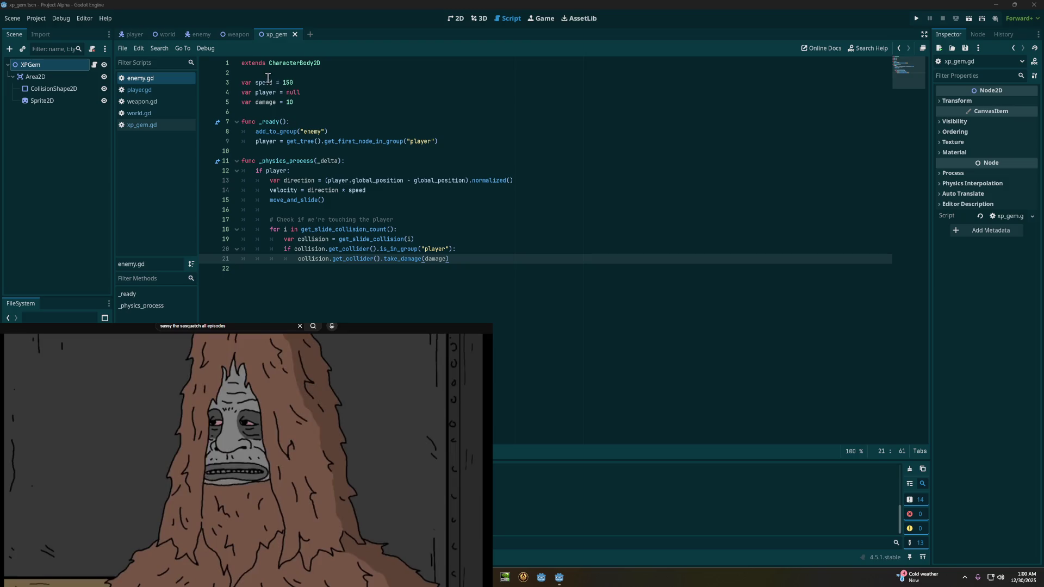
Step: Below the extends line in enemy.gd, add var xp_gem_scene = preload("res://scenes/xp_gem.tscn")
left_click(268, 77)
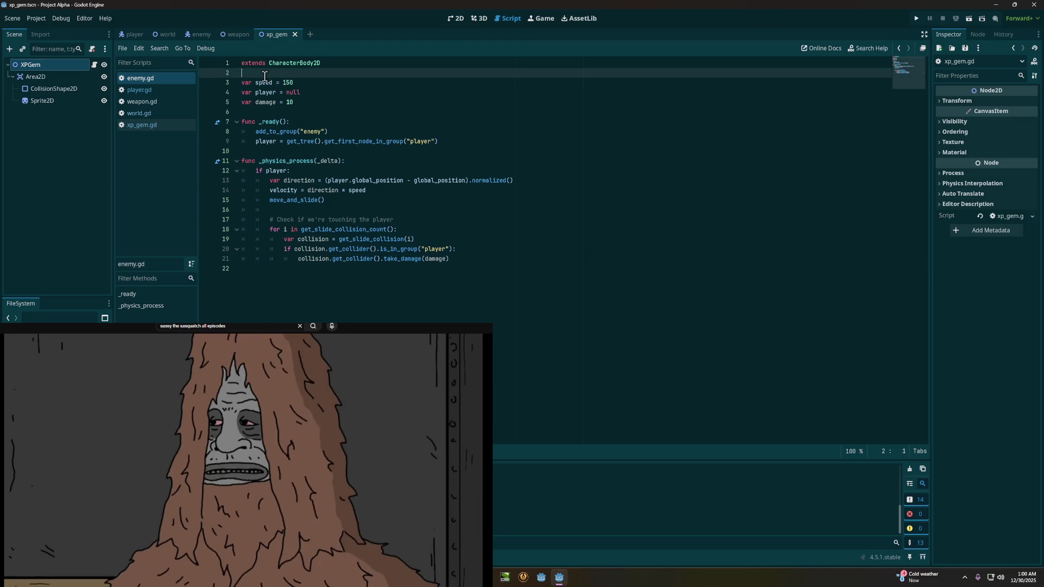
key("Return")
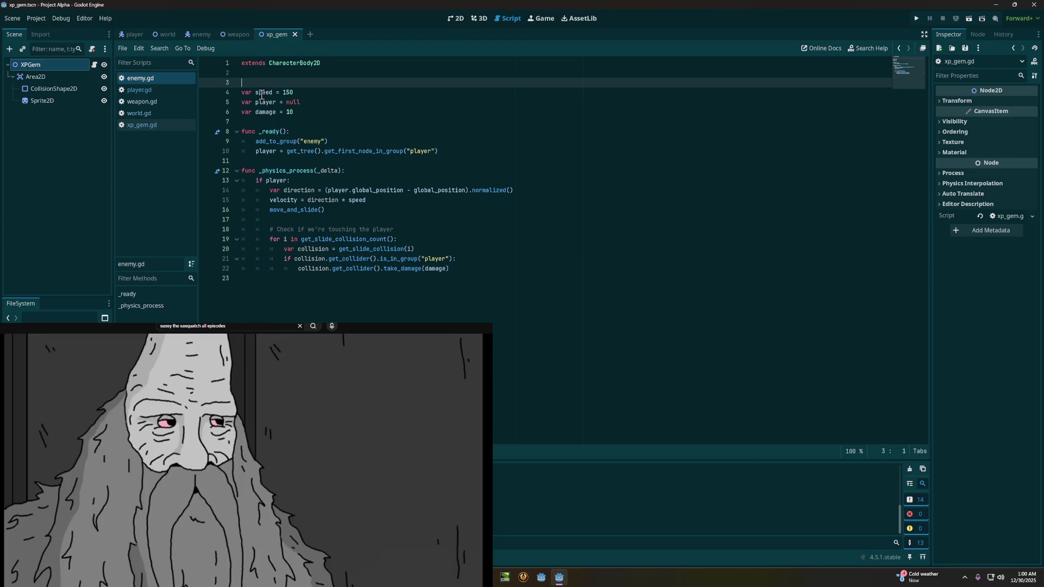
key("Return")
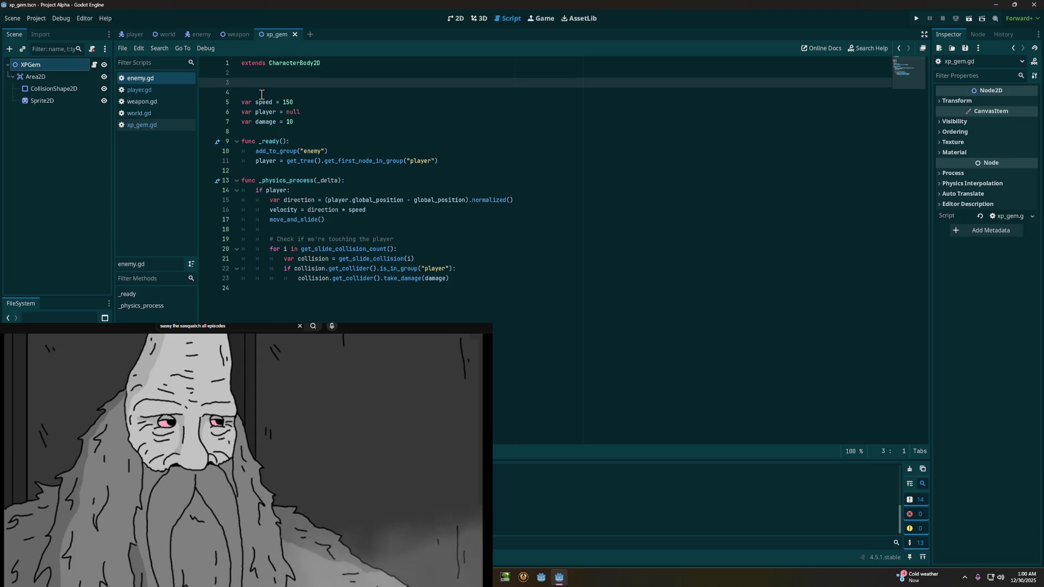
type("var xp_gem_scene = preload(\"res://scenes/xp_gem.tscn\")")
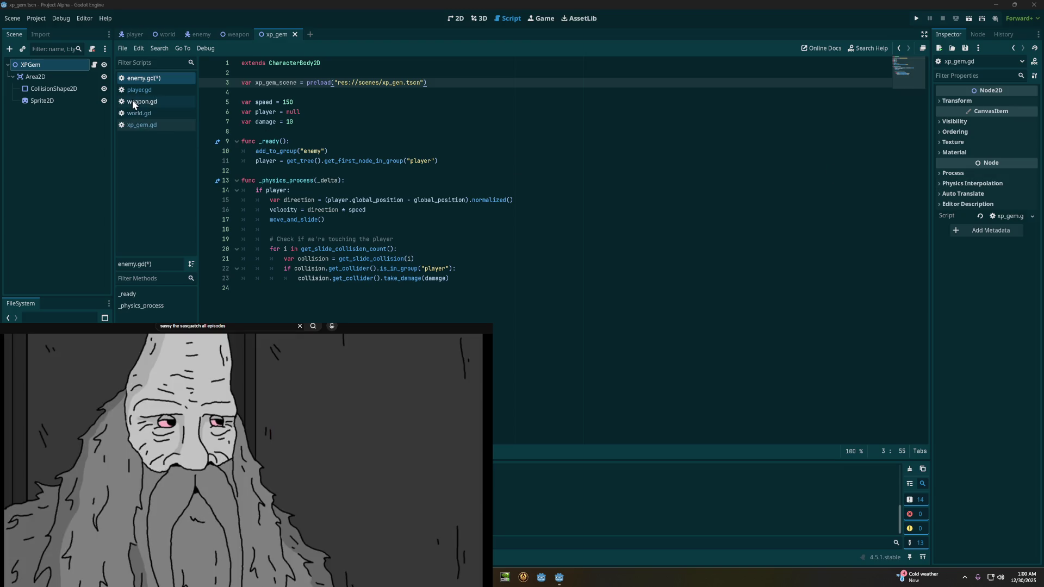
Step: Replace weapon.gd's _on_body_entered so it spawns xp_gem.tscn at body.global_position, then save
left_click(132, 100)
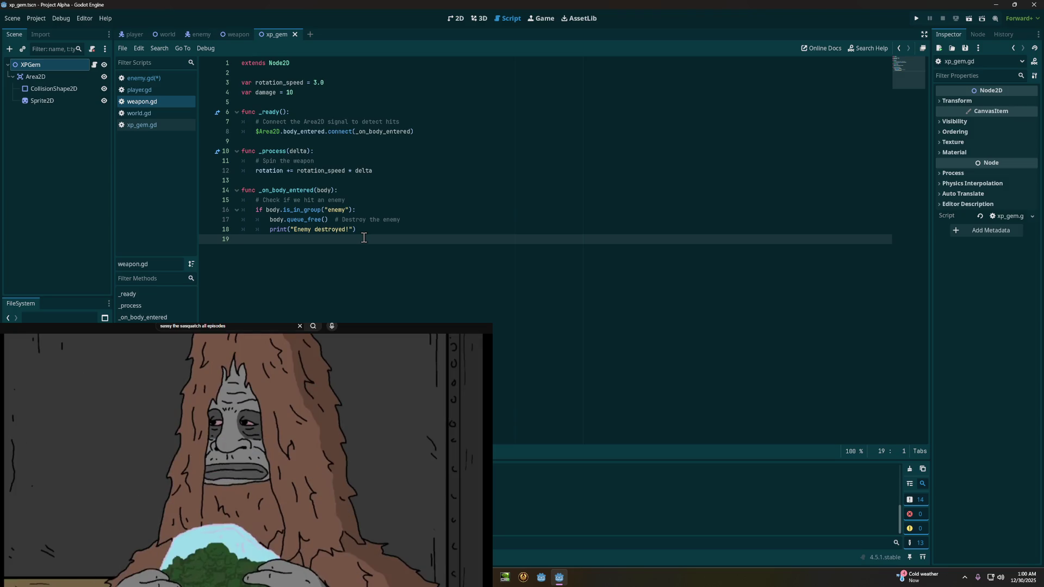
left_click_drag(364, 238, 248, 193)
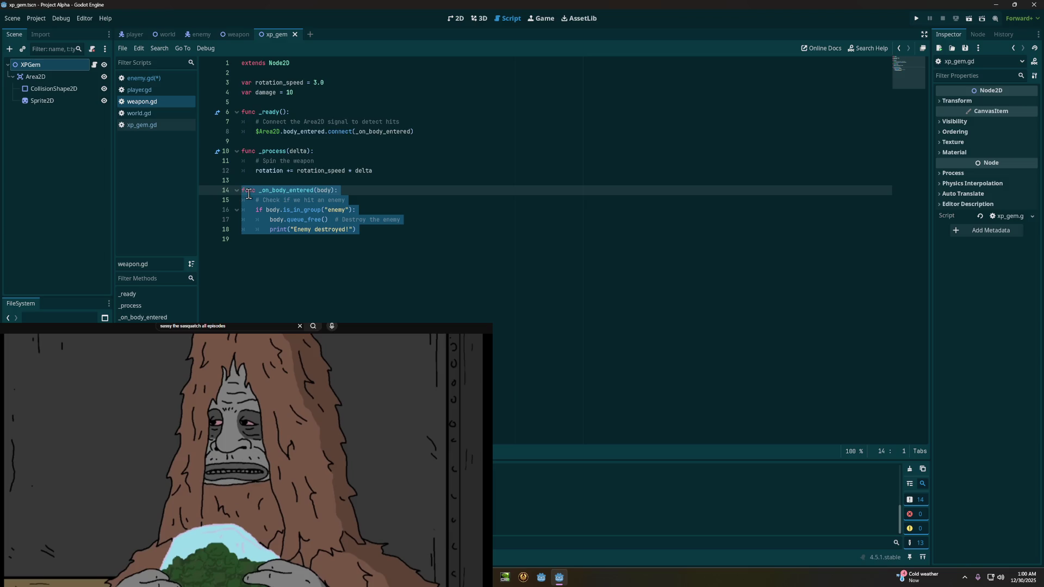
key("Delete")
key("ctrl+z")
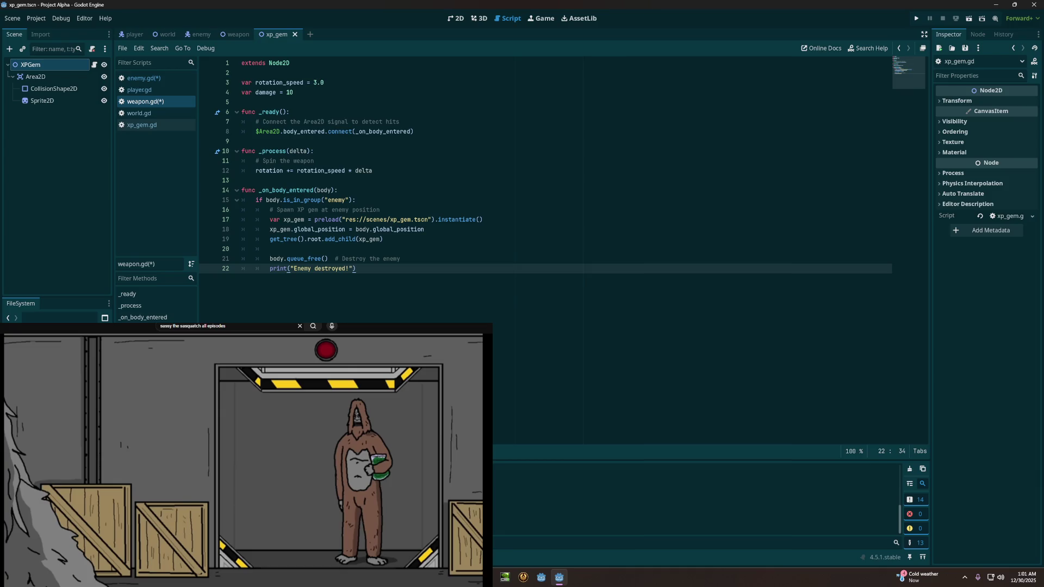
key("ctrl+s")
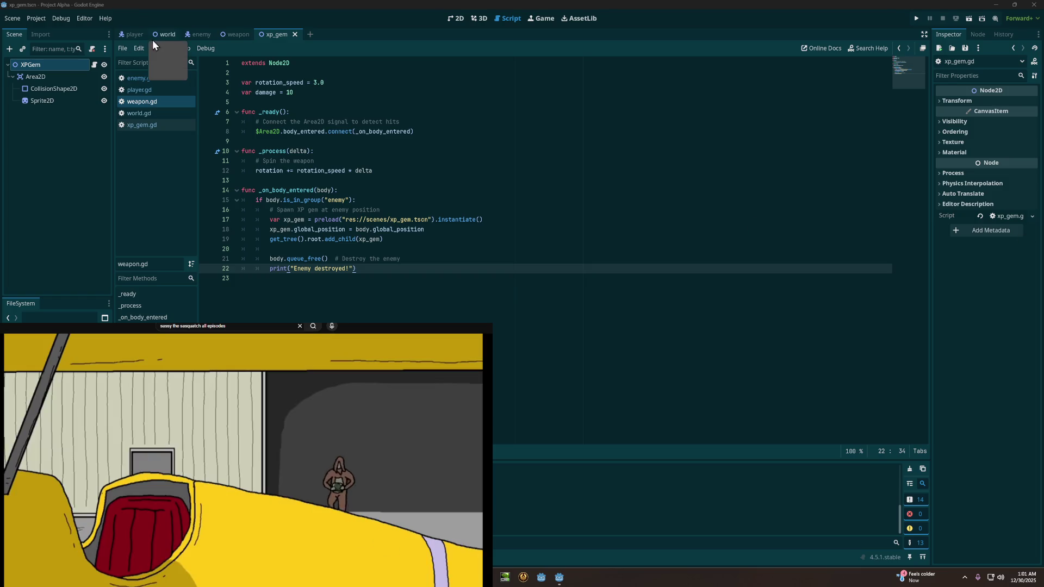
Step: In the world scene, add a ProgressBar child node under CanvasLayer
left_click(166, 37)
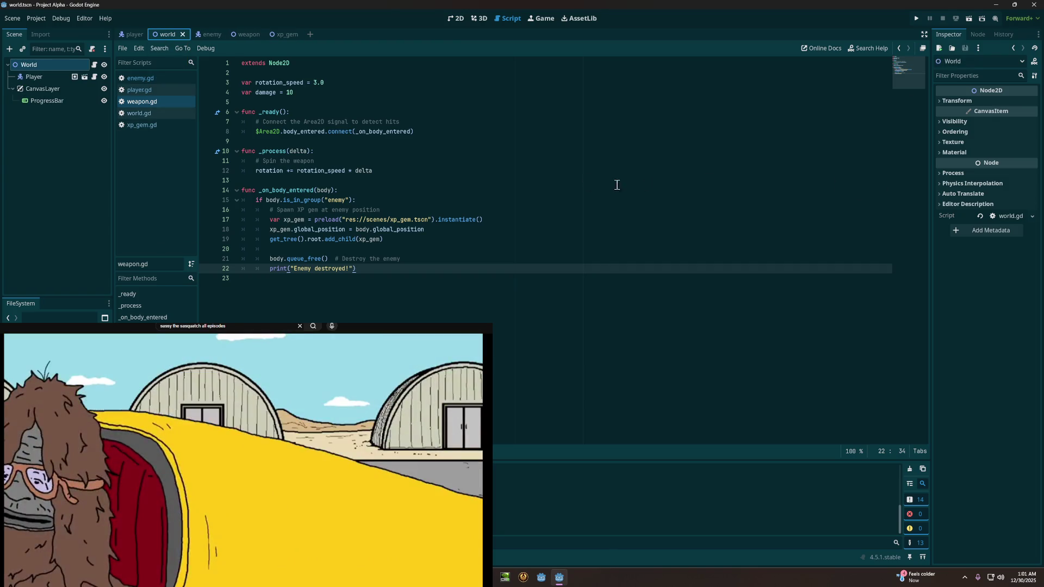
left_click(50, 87)
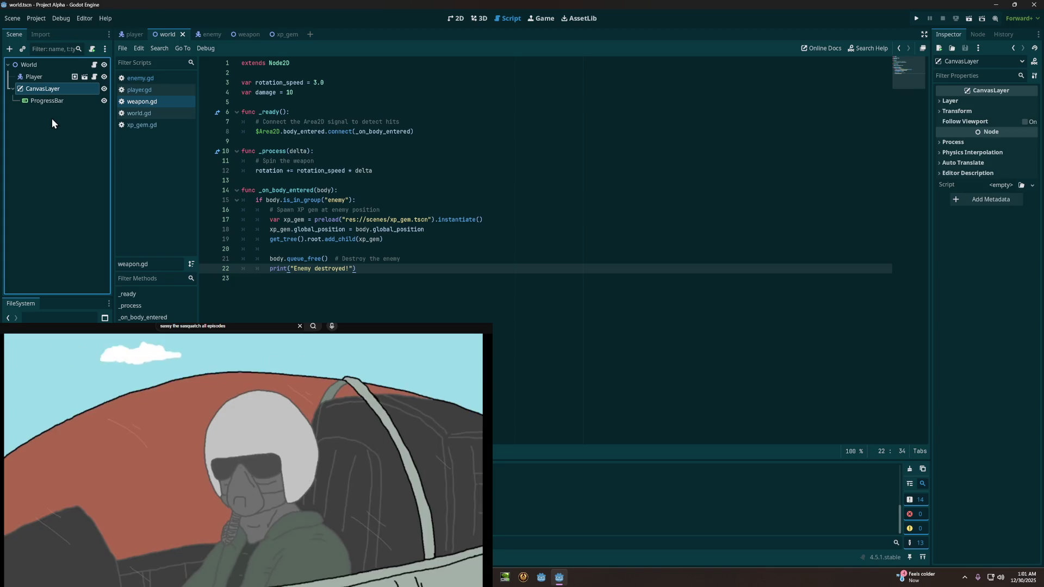
right_click(53, 90)
left_click(74, 97)
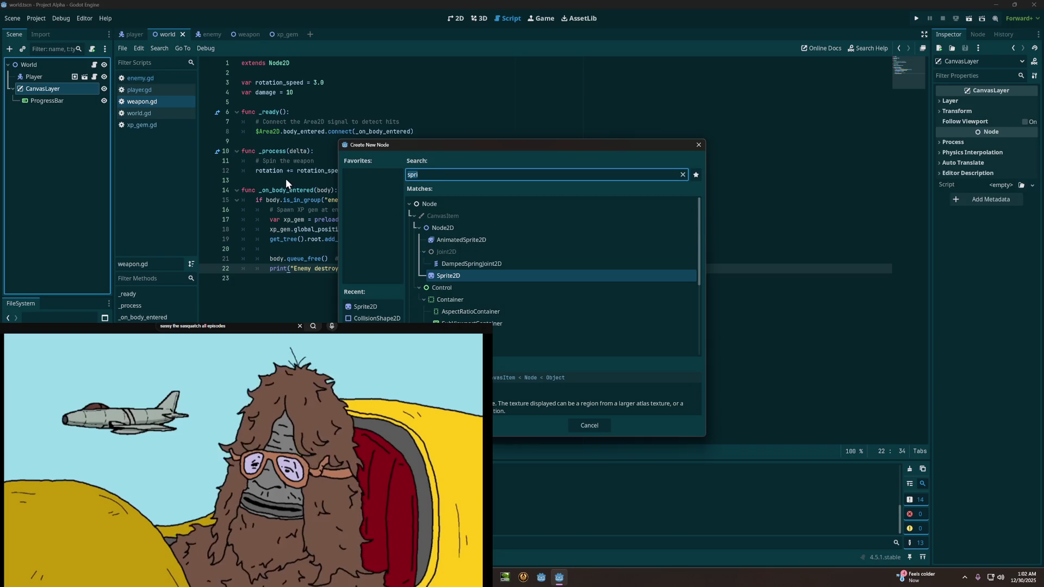
key("BackSpace")
key("BackSpace")
key("BackSpace")
type("pro")
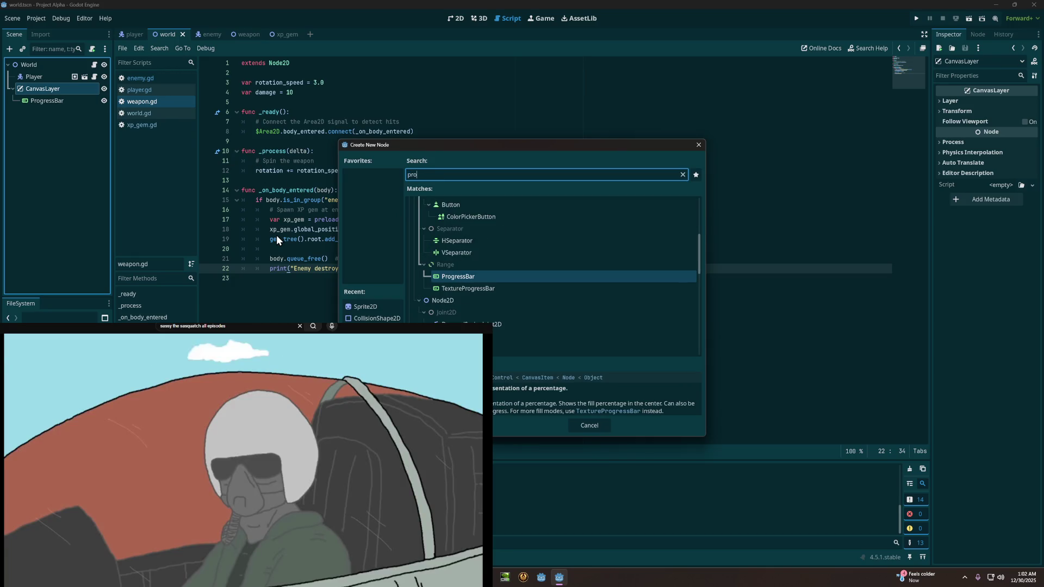
type("gress")
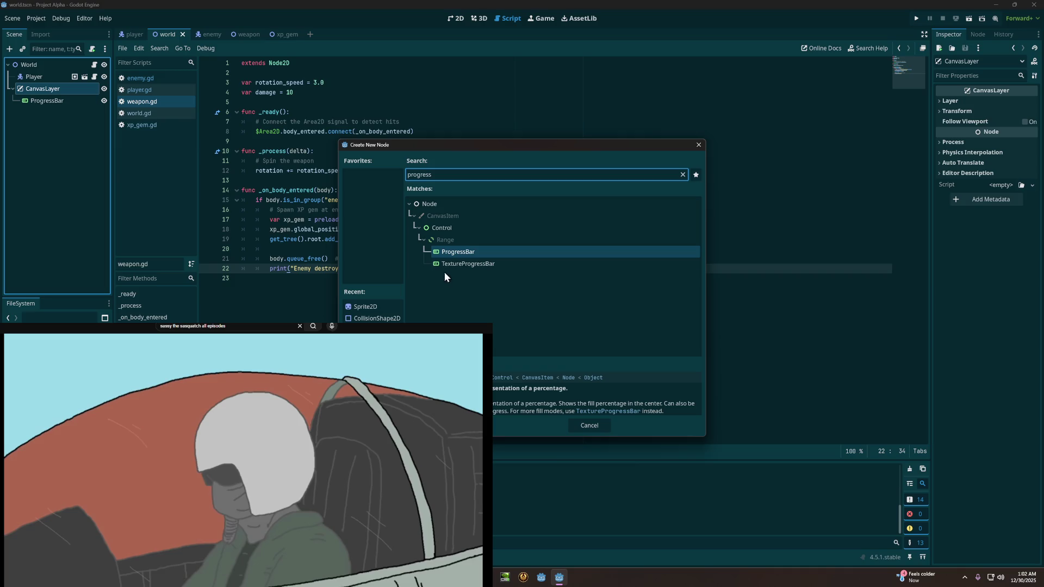
left_click(453, 251)
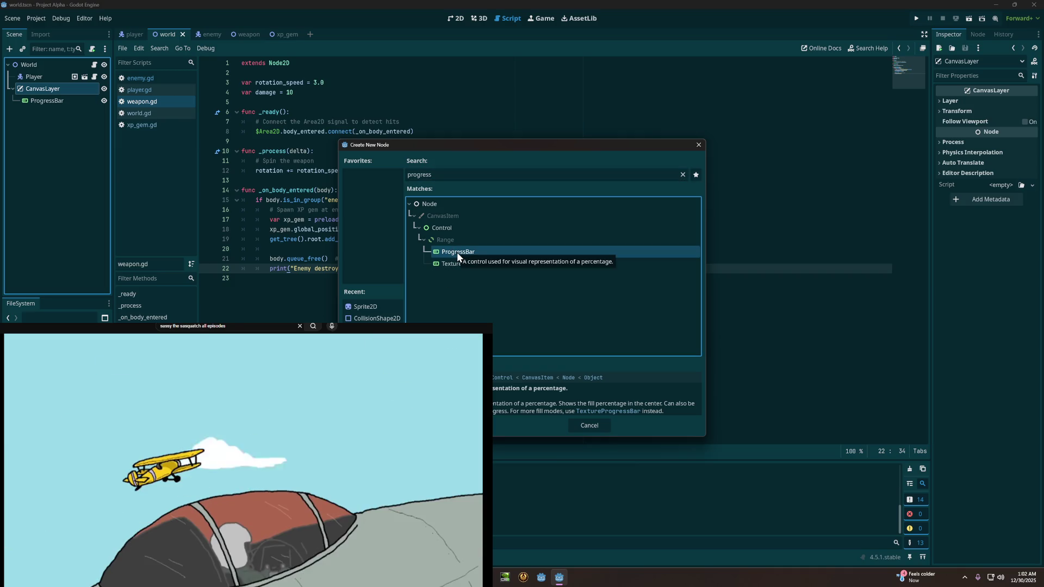
key("Return")
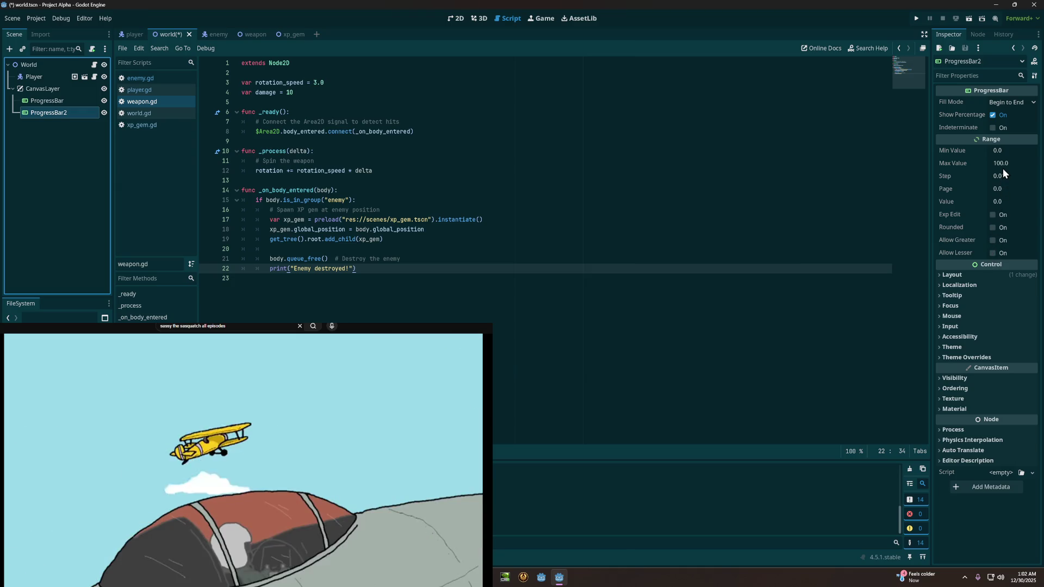
Step: Place ProgressBar2 at position 10, 50 and size it to 200 × 27 px
left_click(968, 275)
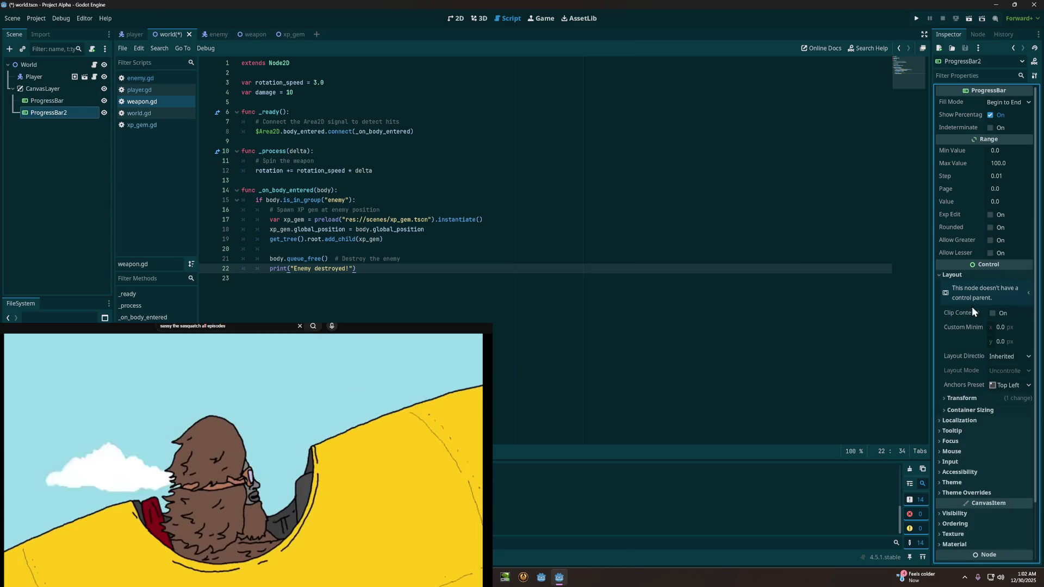
left_click(967, 275)
left_click(967, 275)
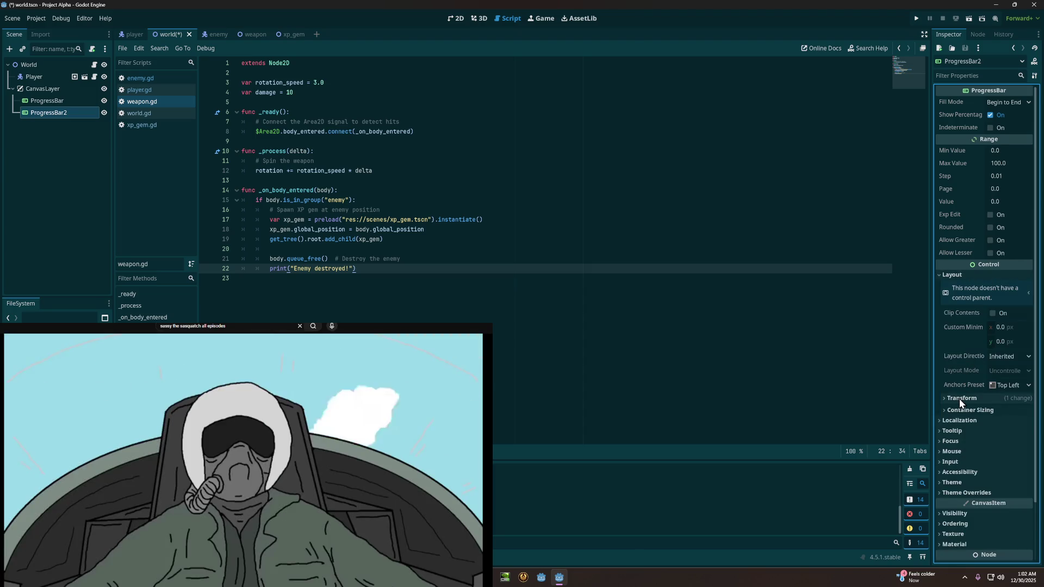
left_click(962, 398)
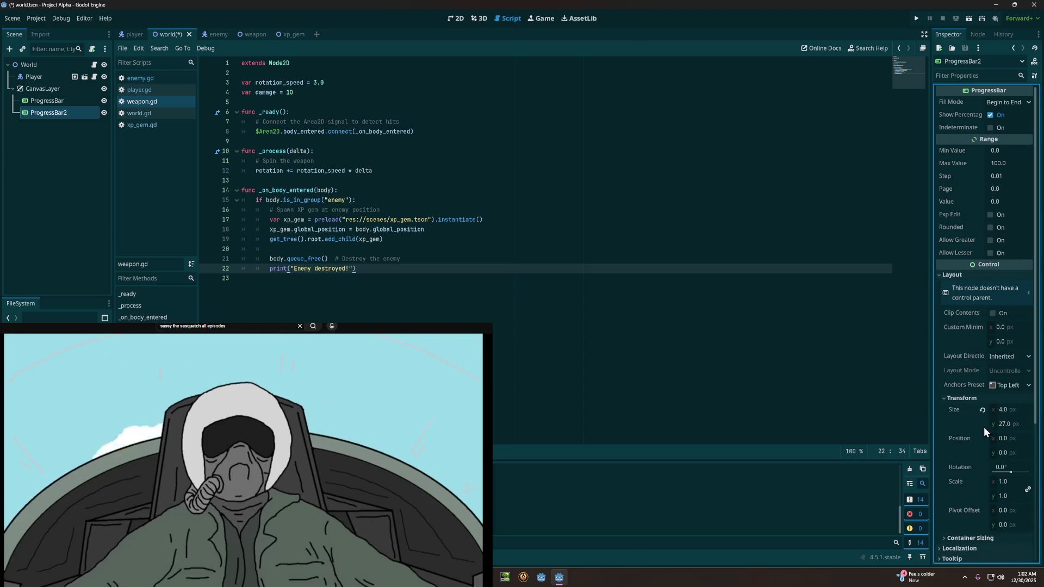
left_click(1000, 441)
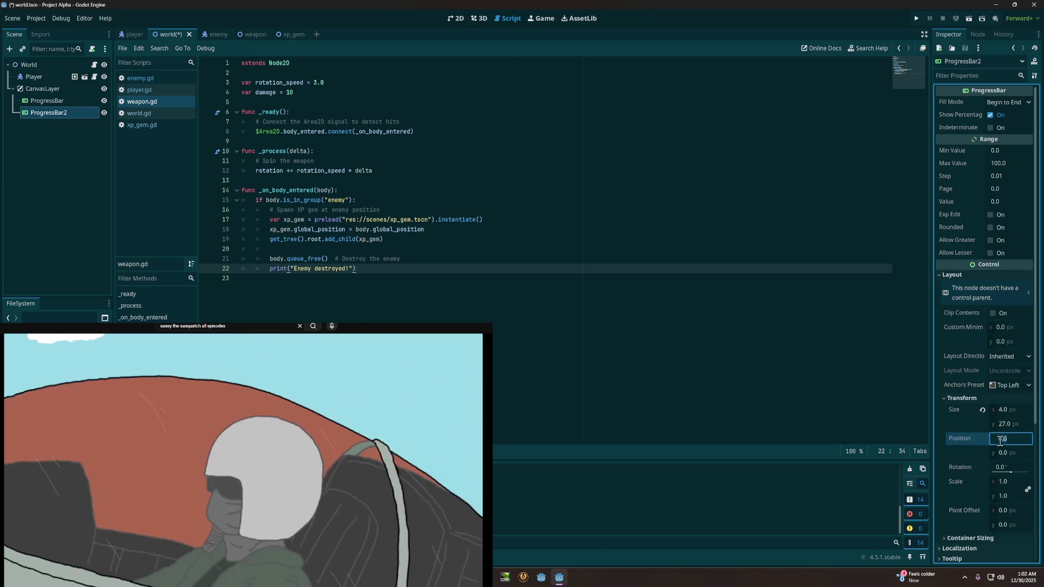
double_click(1003, 442)
type("10")
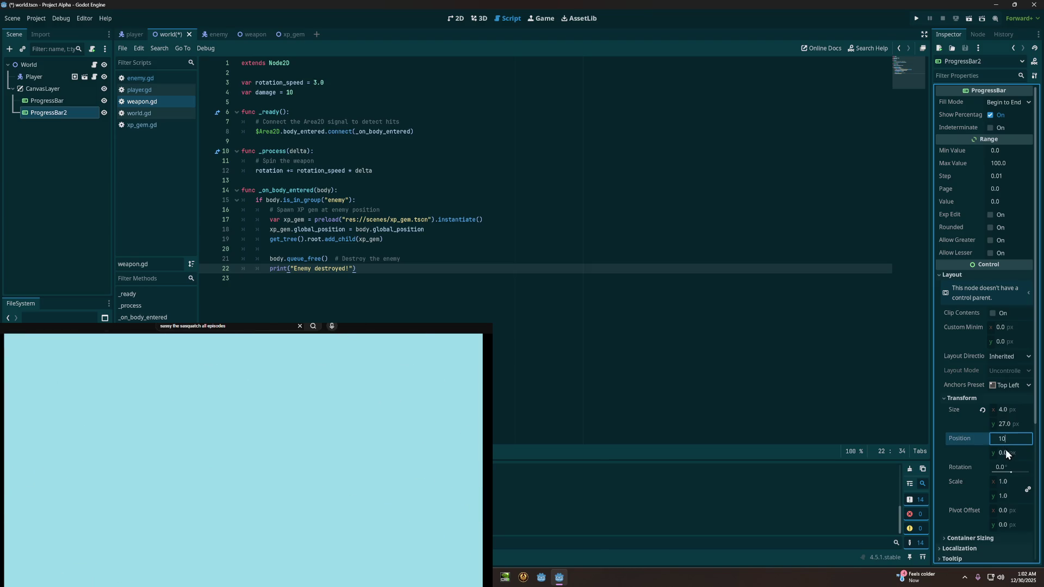
left_click(997, 452)
type("50")
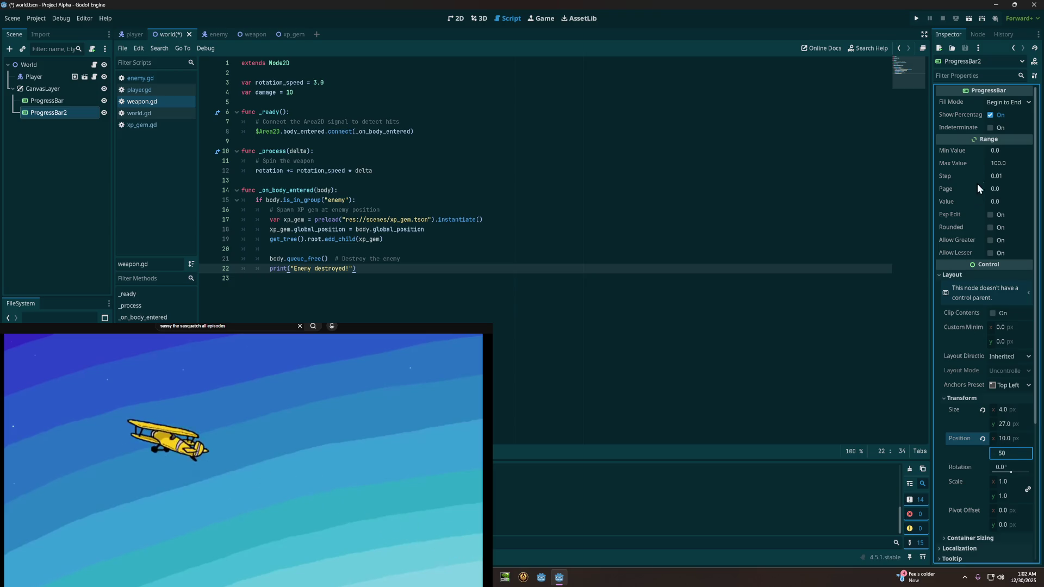
key("Return")
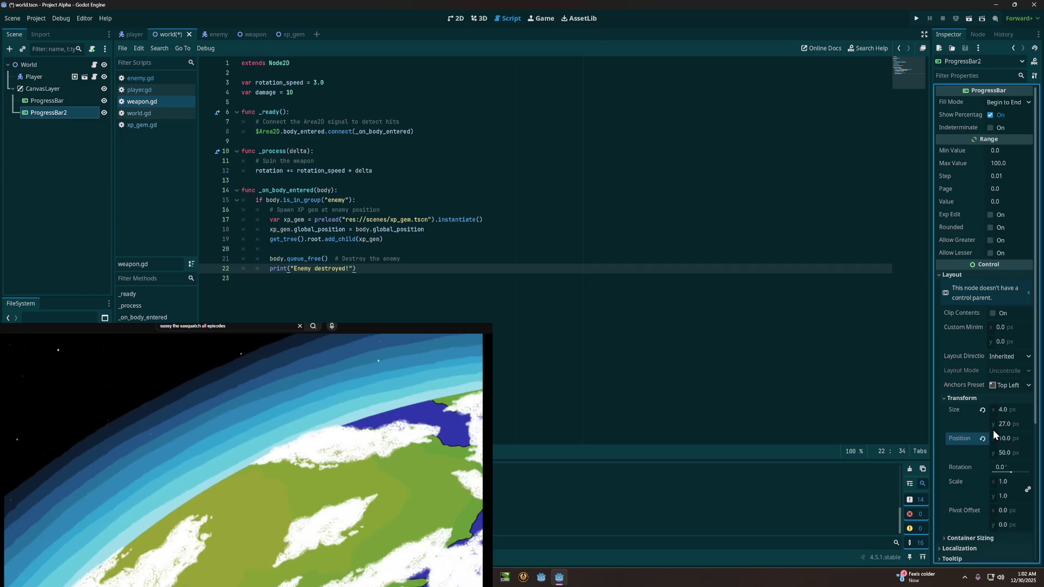
left_click(1001, 410)
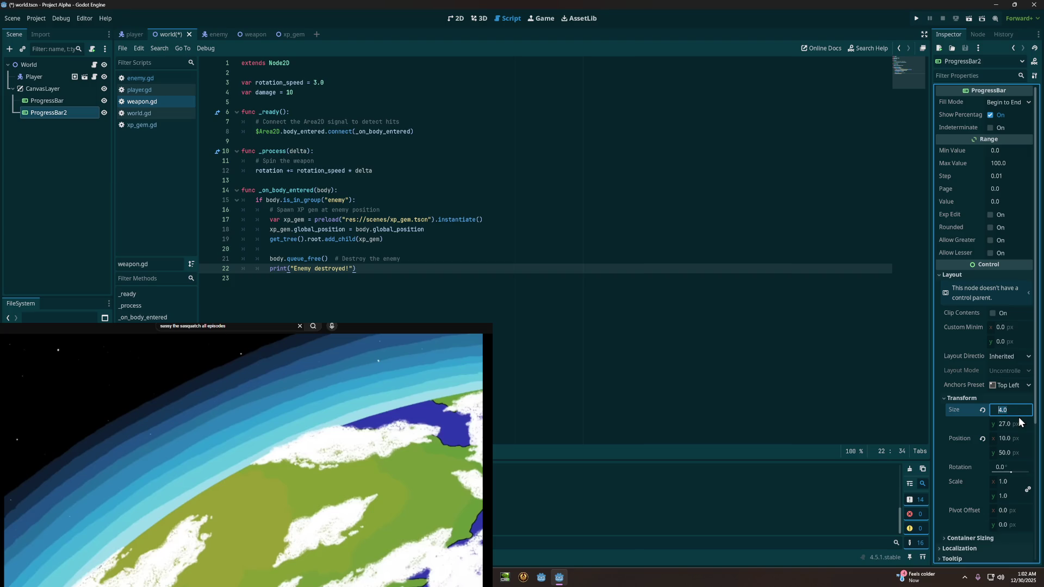
type("20")
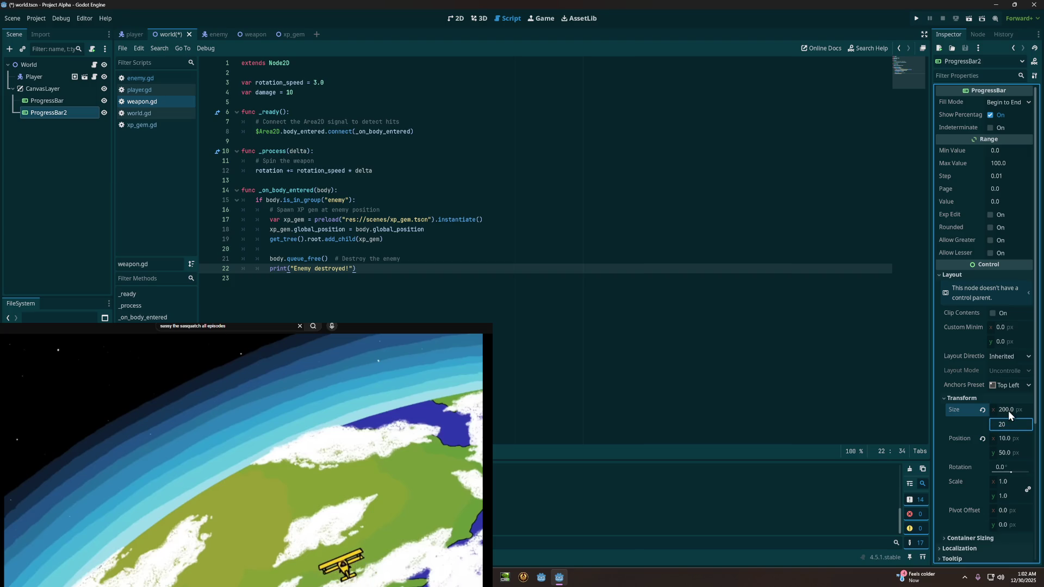
Step: Change ProgressBar2's Max Value from 100 to 5 and commit it
left_click(997, 164)
type("2")
key("BackSpace")
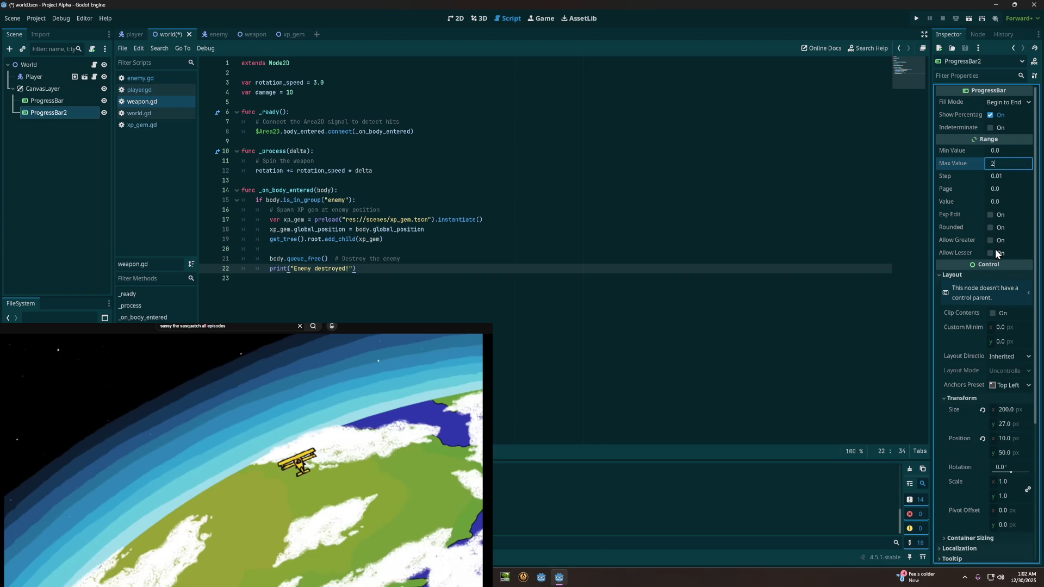
type("5")
left_click(1000, 152)
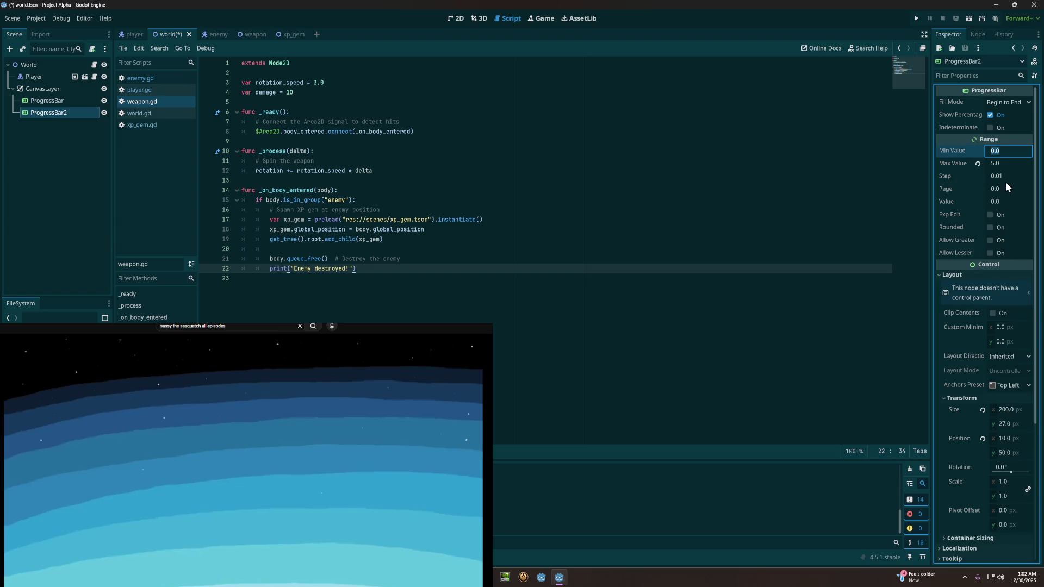
left_click(999, 202)
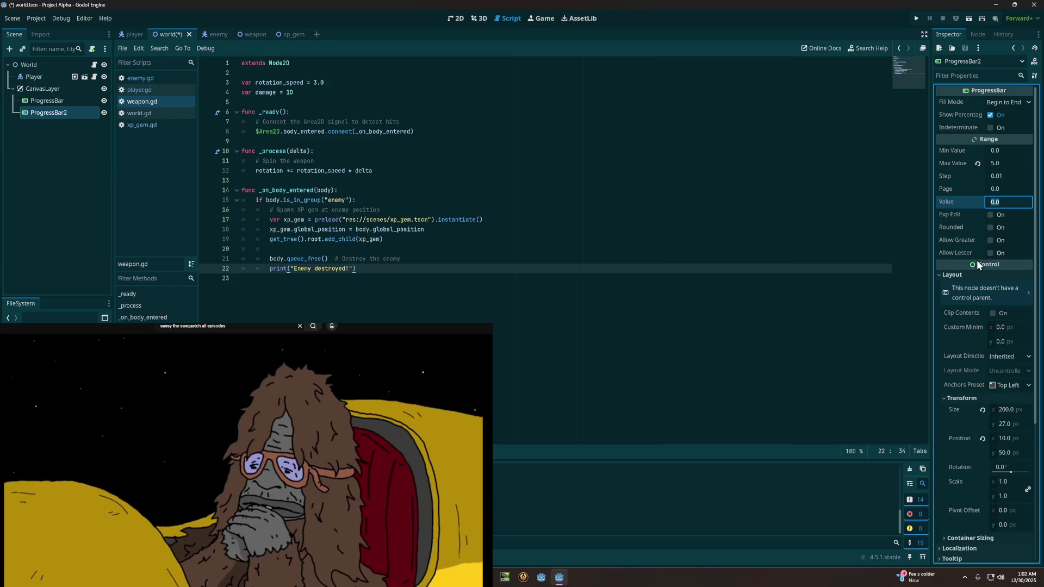
left_click(972, 273)
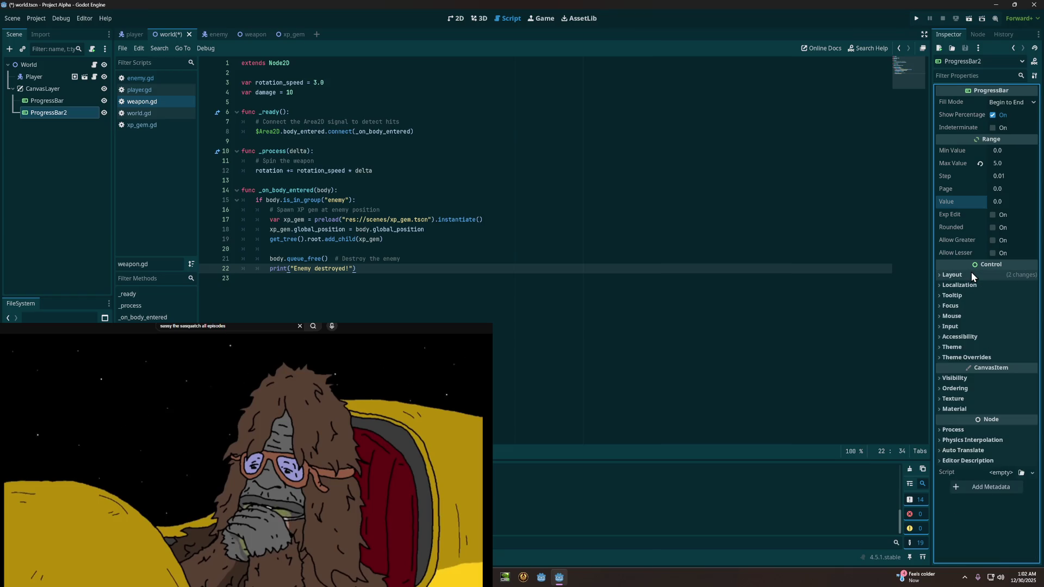
Step: Expand ProgressBar2's Theme Overrides > Styles and inspect the Background and Fill style boxes
left_click(955, 358)
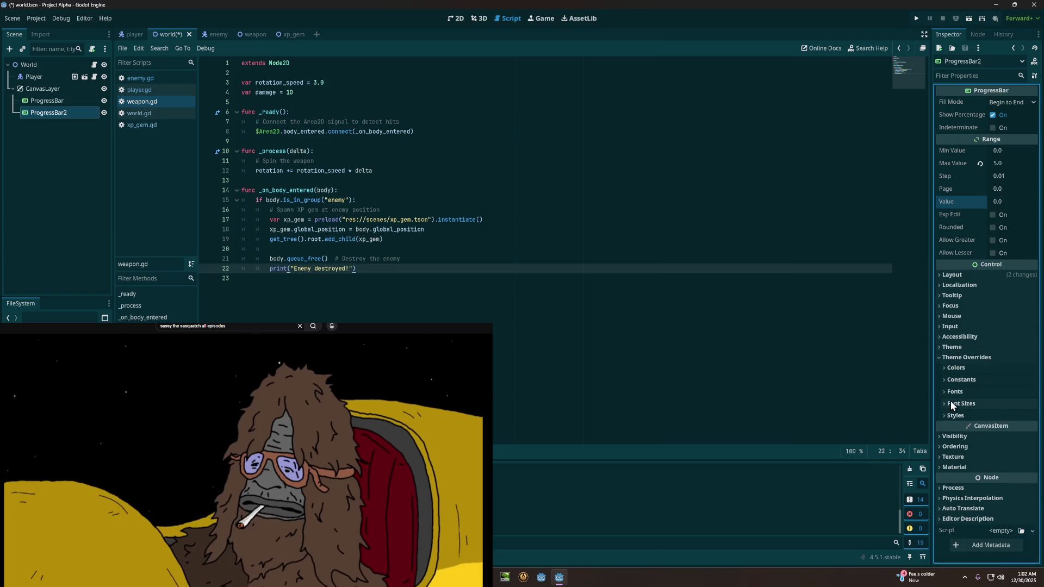
left_click(952, 416)
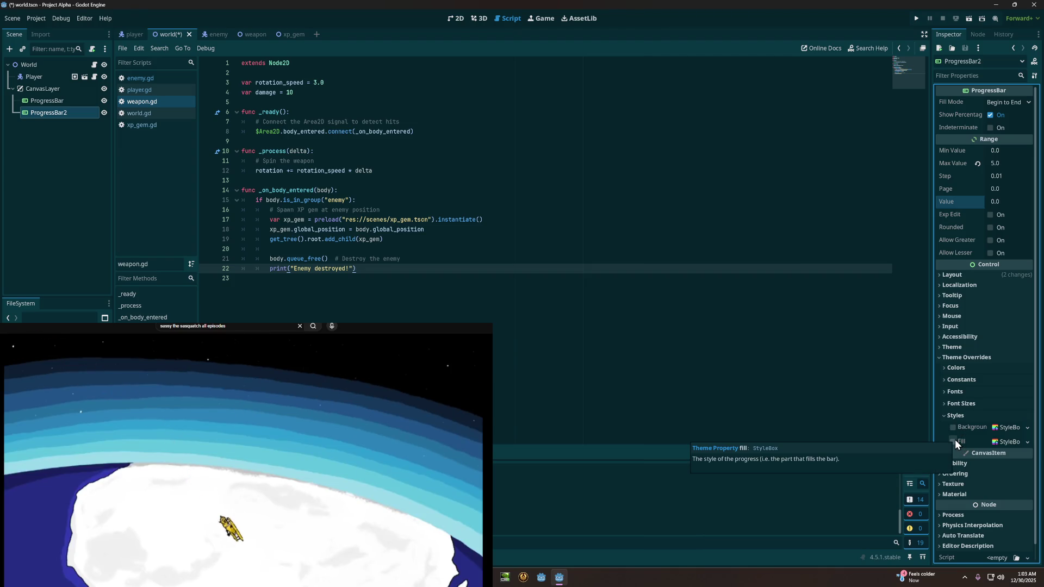
left_click(1004, 427)
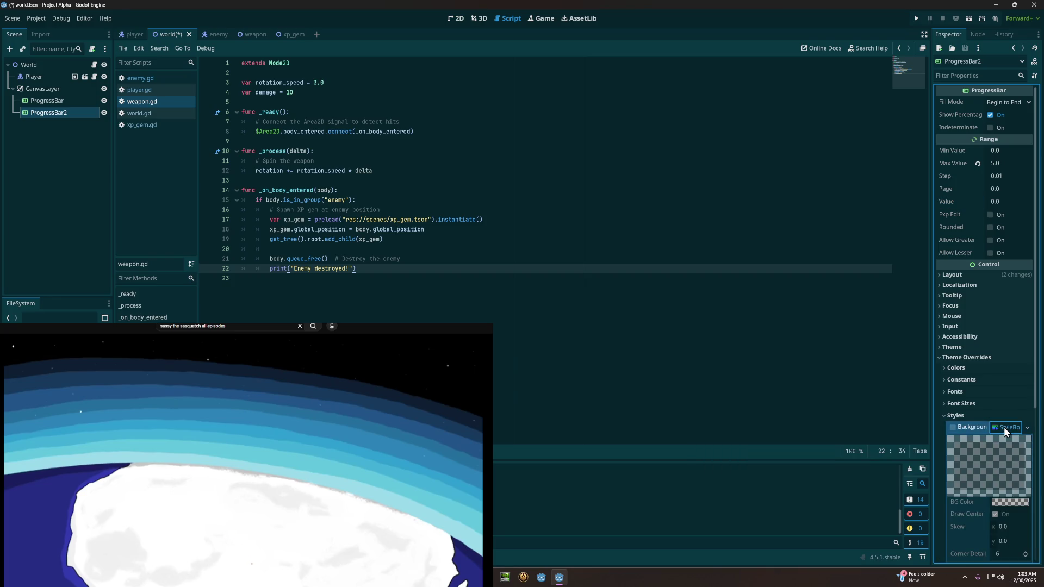
left_click(1004, 426)
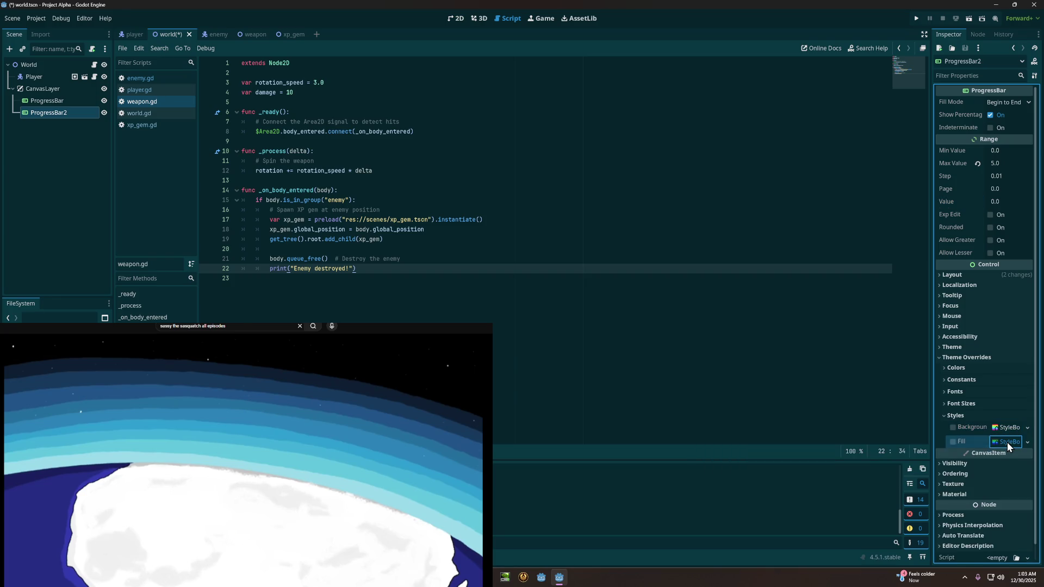
left_click(1008, 442)
left_click(1007, 442)
left_click(952, 428)
left_click(957, 429)
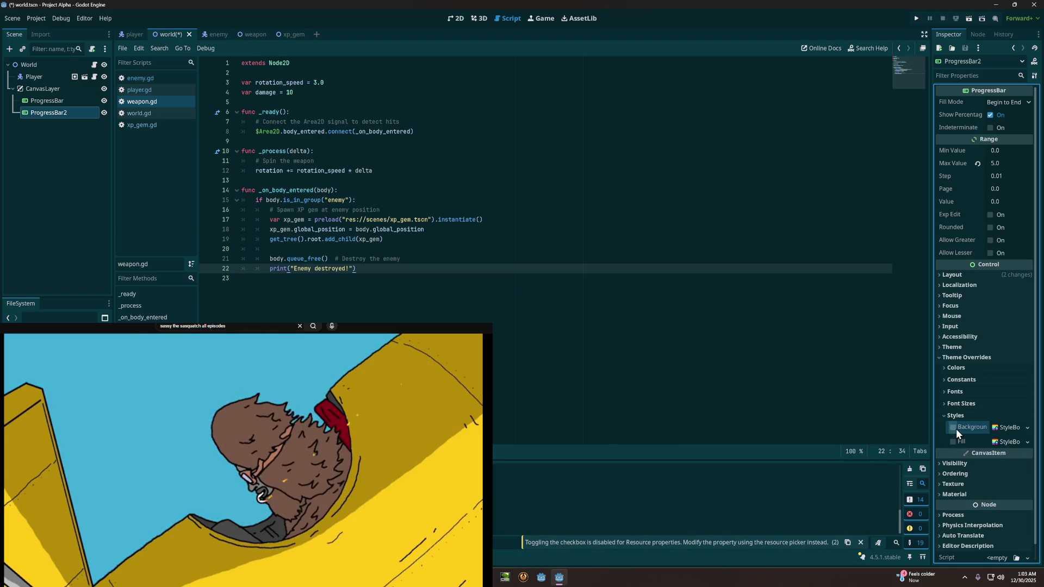
Step: Bring the Background StyleBoxFlat settings back into view and save the world scene
left_click(953, 428)
left_click(1007, 426)
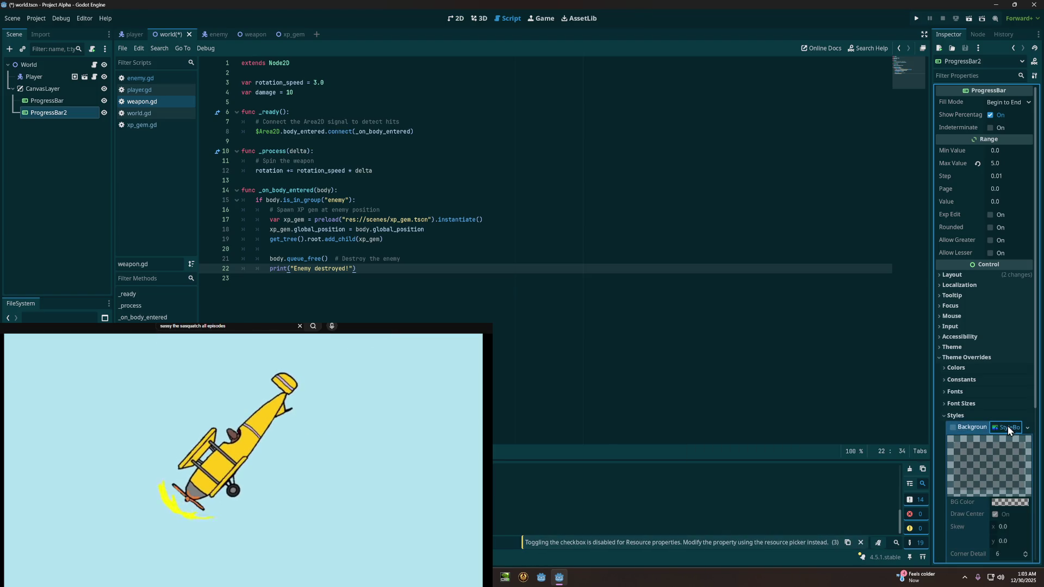
left_click(1008, 426)
left_click(1007, 426)
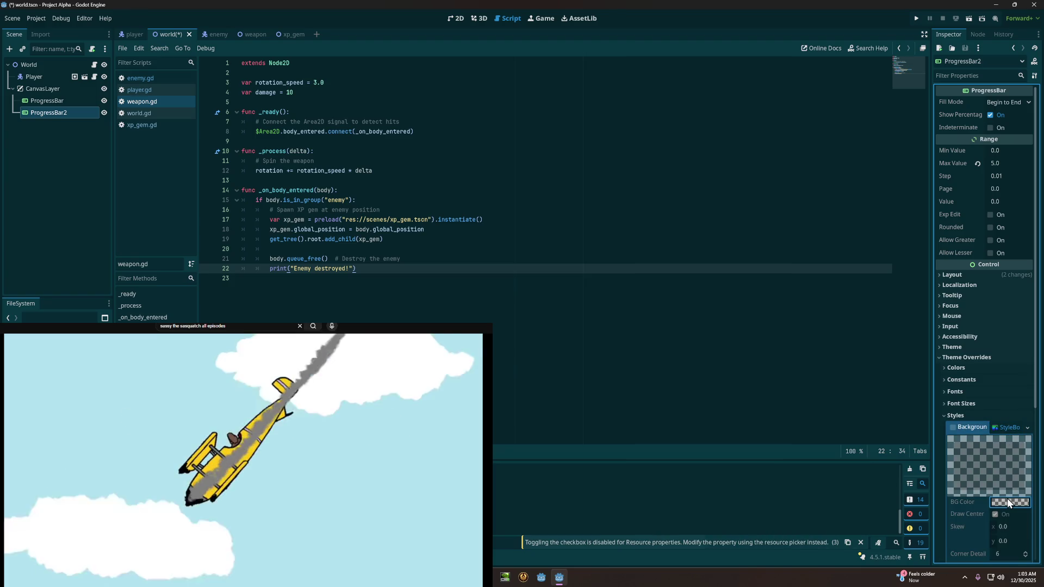
left_click(1009, 428)
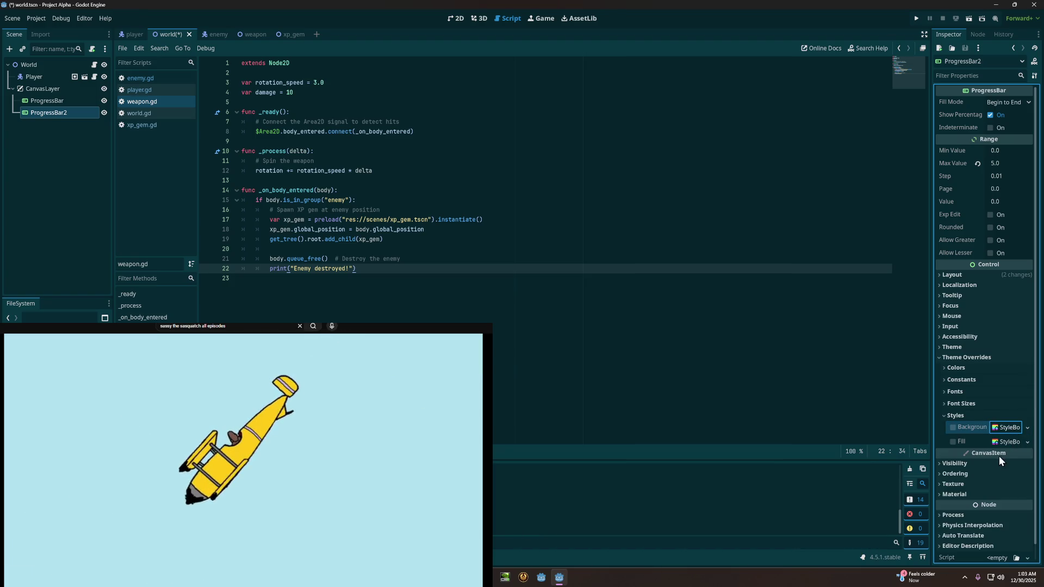
left_click(1009, 441)
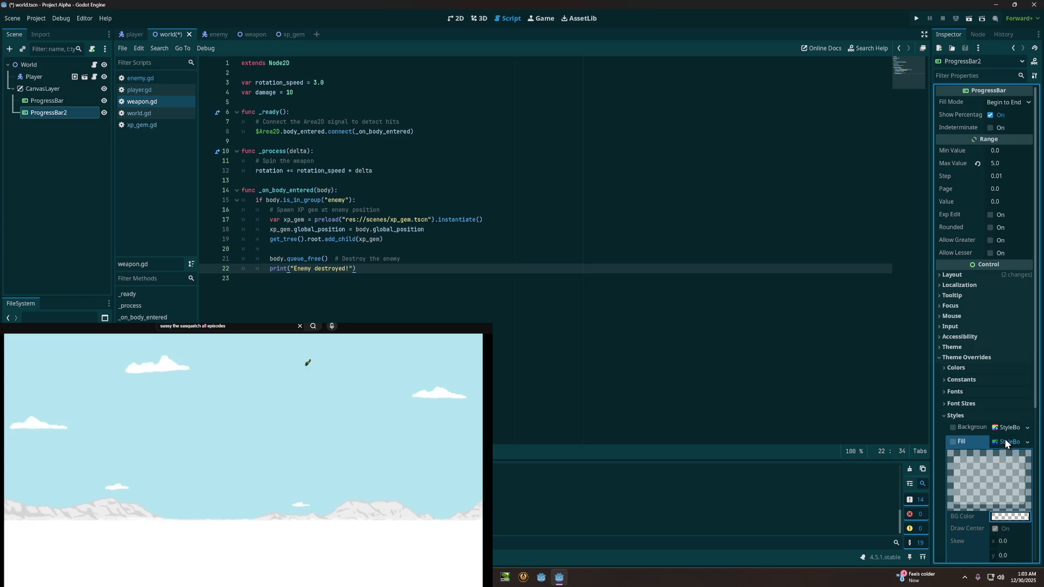
left_click(1006, 428)
left_click(953, 428)
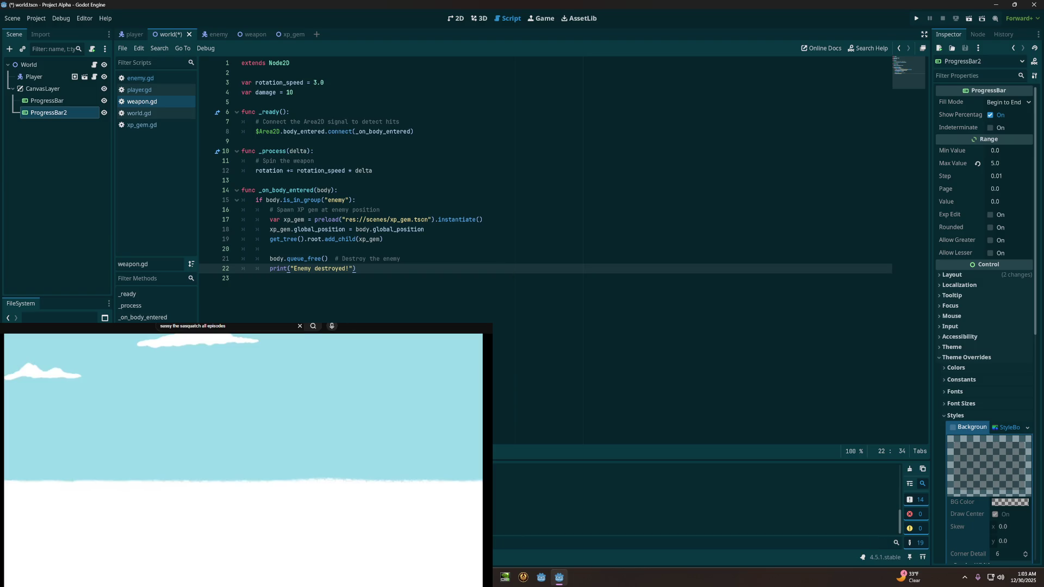
key("ctrl+s")
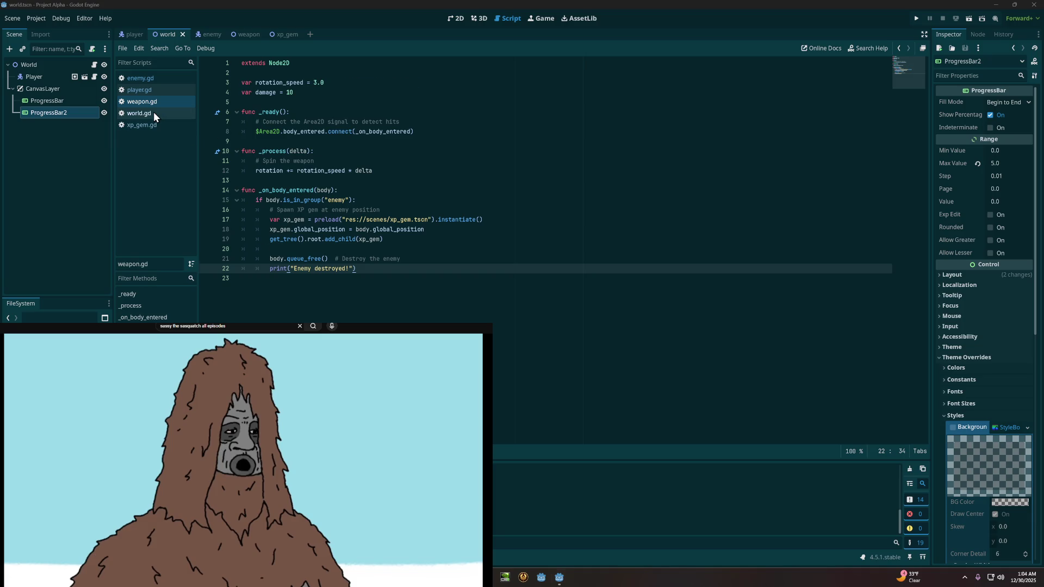
Step: Paste the ProgressBar2 update code after the health bar update in world.gd's _process and save
left_click(140, 113)
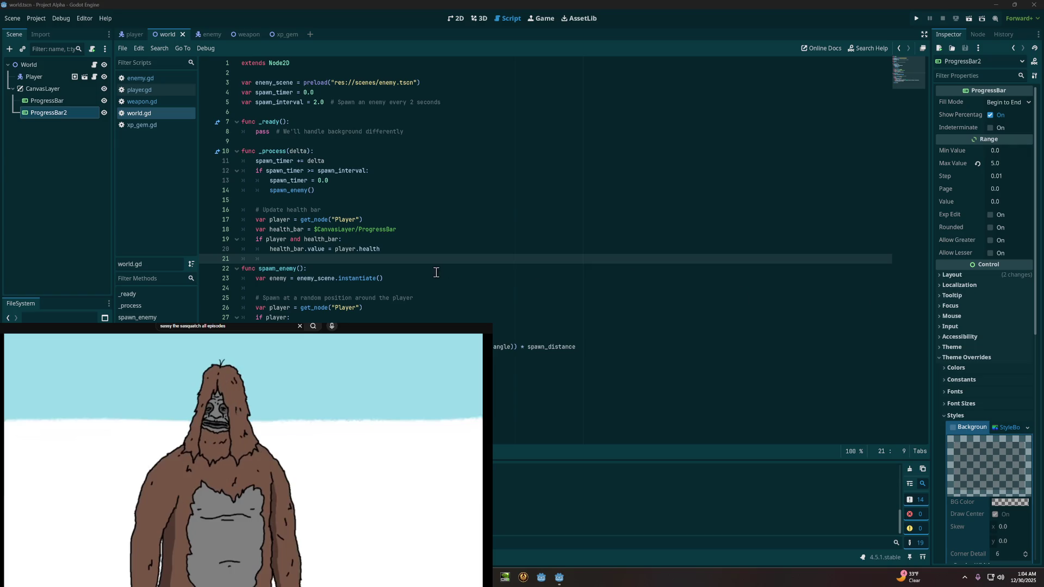
key("Return")
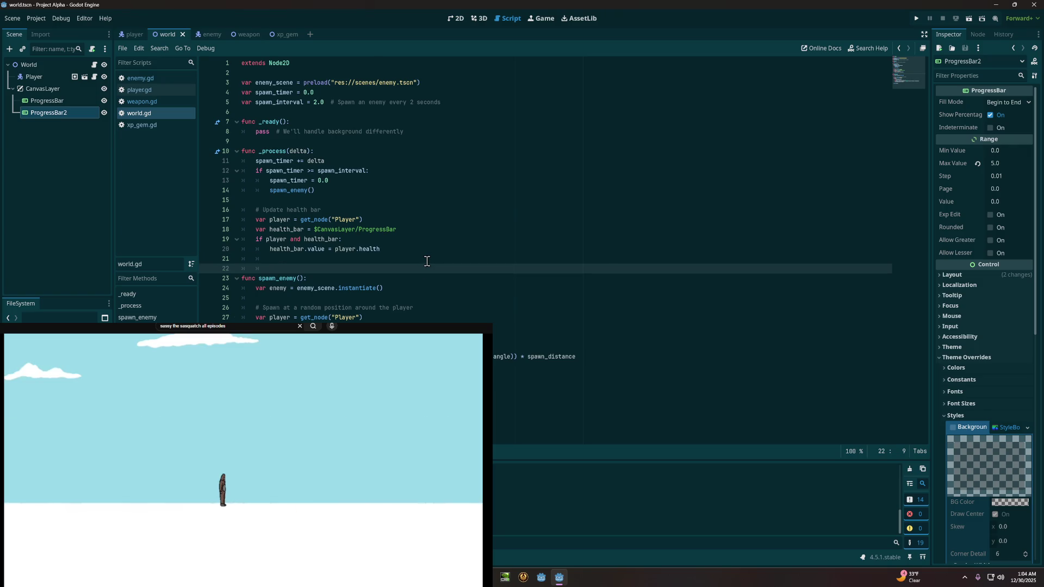
type("# Update XP bar \tvar xp_bar = $CanvasLayer/ProgressBar2 \tif player and xp_bar: \t\txp_bar.max_value = player.xp_to_next_level \t\txp_bar.value = player.xp")
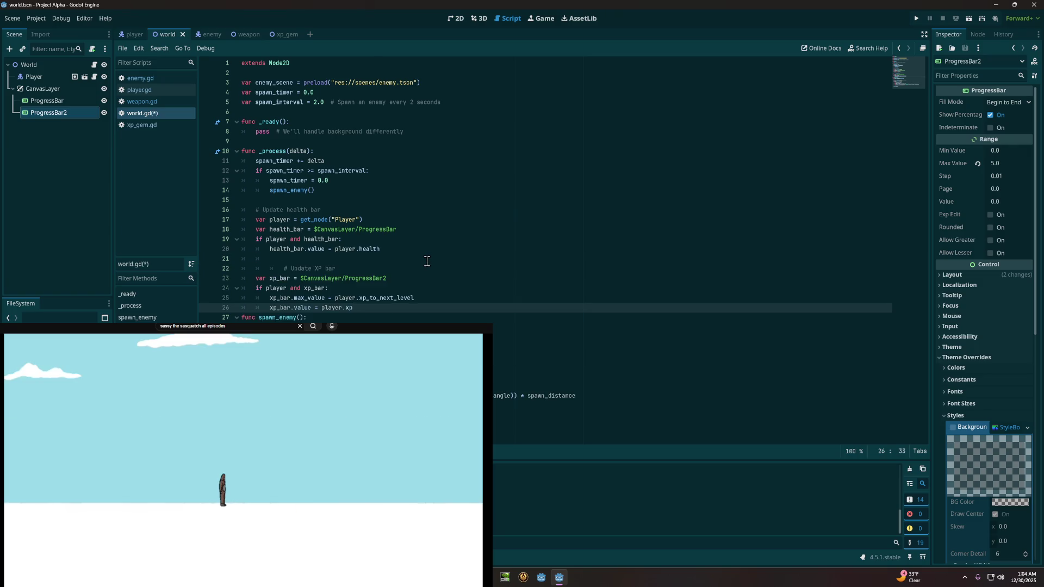
key("Return")
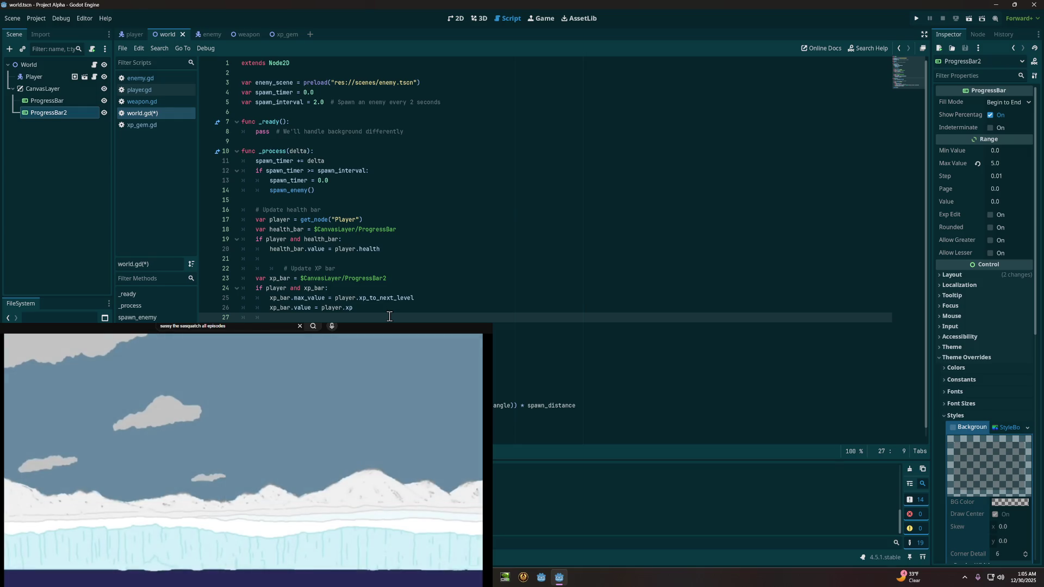
key("BackSpace")
key("BackSpace")
key("ctrl+z")
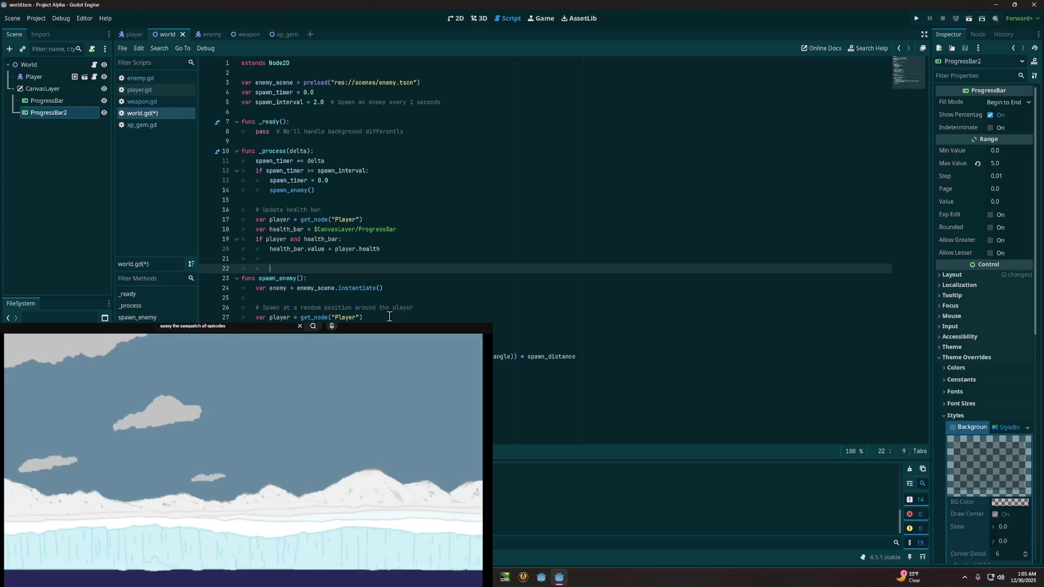
key("BackSpace")
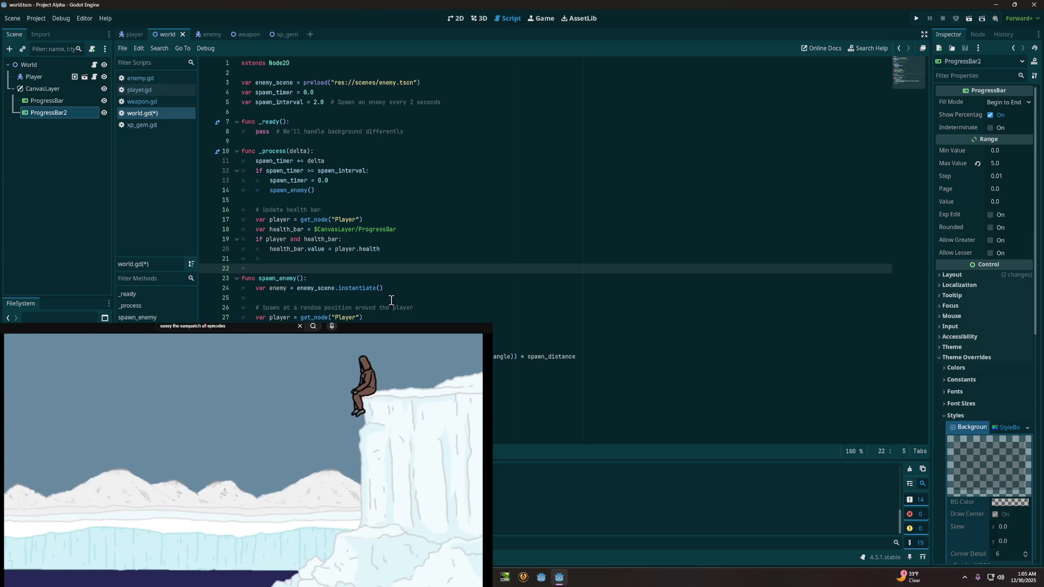
type("# Update XP bar \tvar xp_bar = $CanvasLayer/ProgressBar2 \tif player and xp_bar: \t\txp_bar.max_value = player.xp_to_next_level \t\txp_bar.value = player.xp")
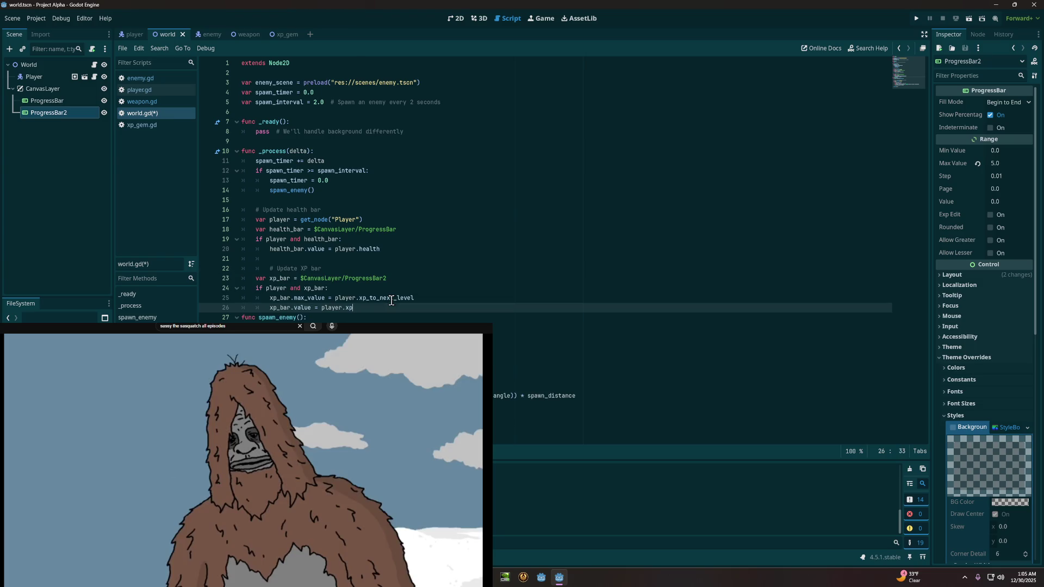
key("ctrl+z")
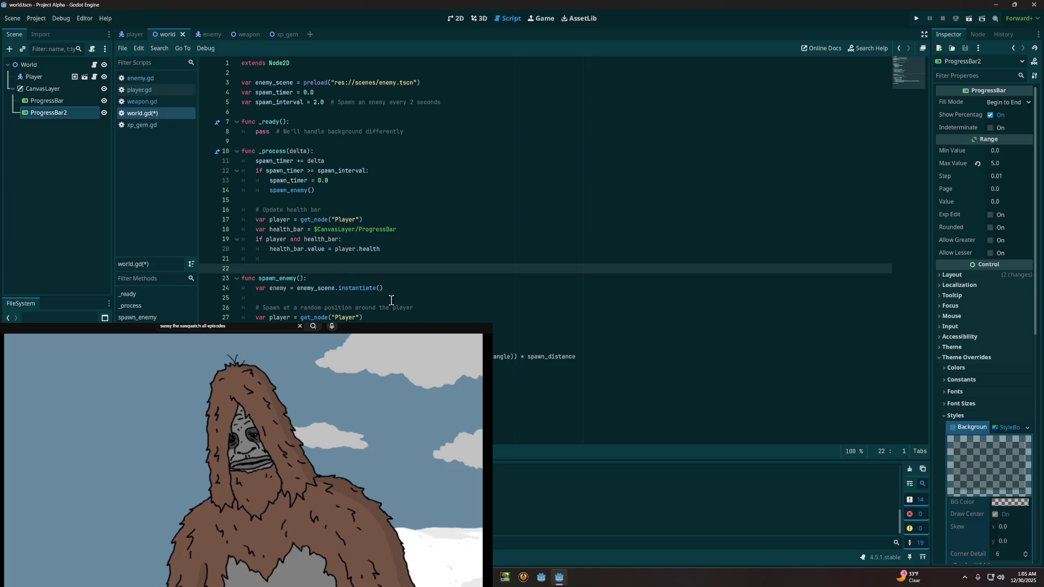
type("# Update XP bar \tvar xp_bar = $CanvasLayer/ProgressBar2 \tif player and xp_bar: \t\txp_bar.max_value = player.xp_to_next_level \t\txp_bar.value = player.xp")
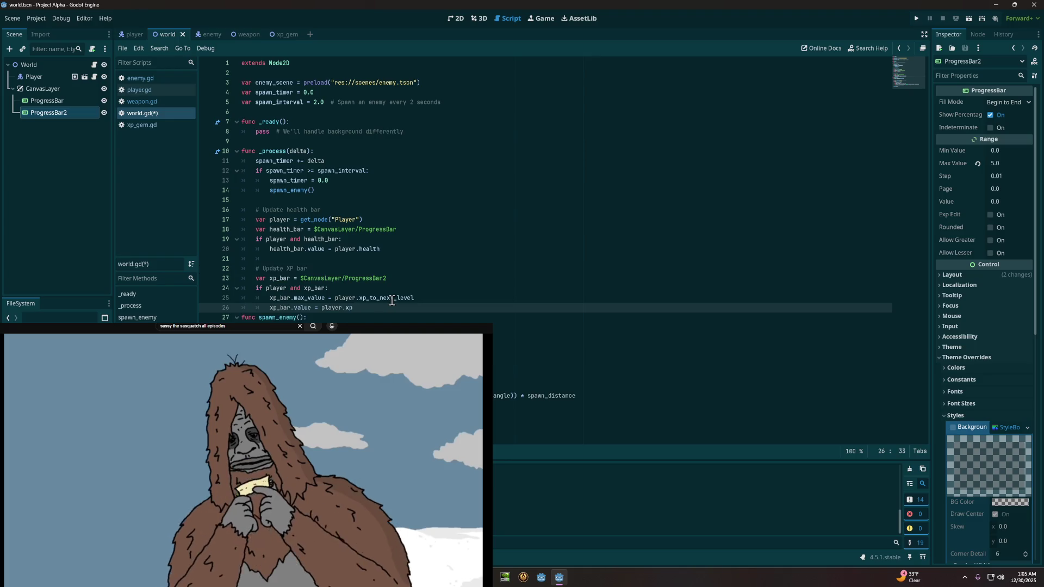
key("Return")
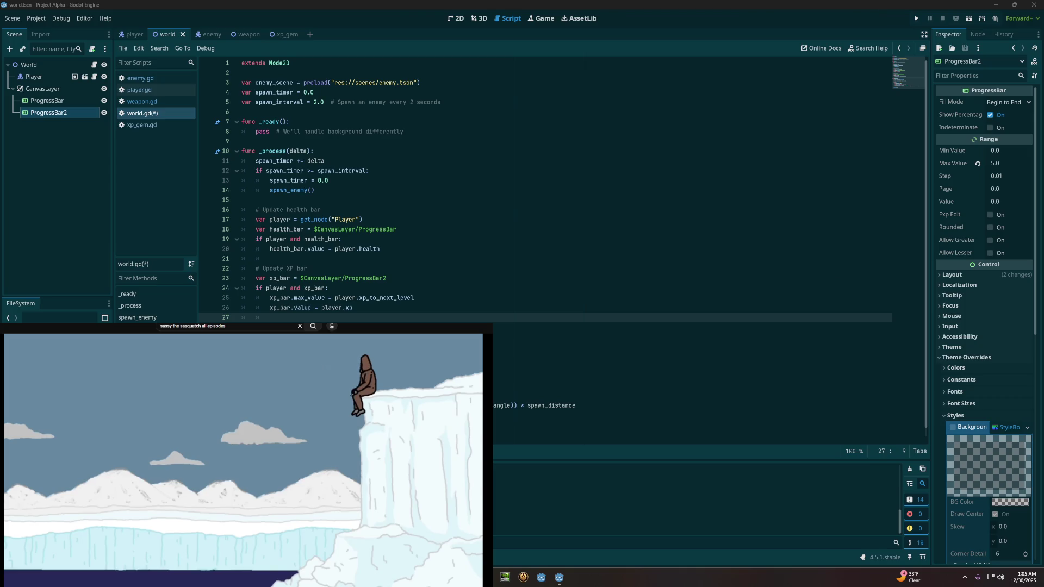
key("ctrl+s")
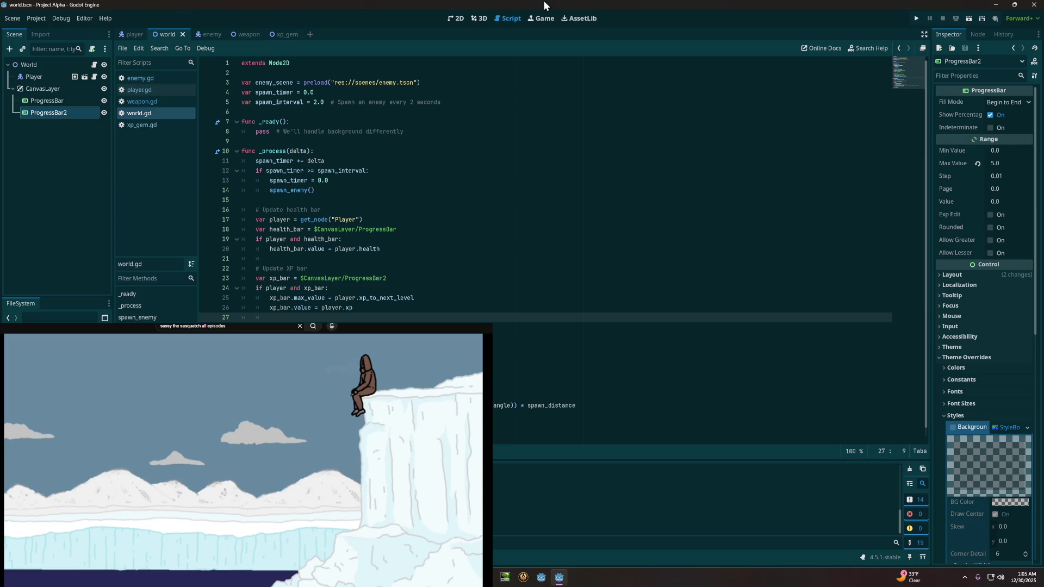
Step: Run the project with F5 to check the full health bar and empty XP bar
key("F5")
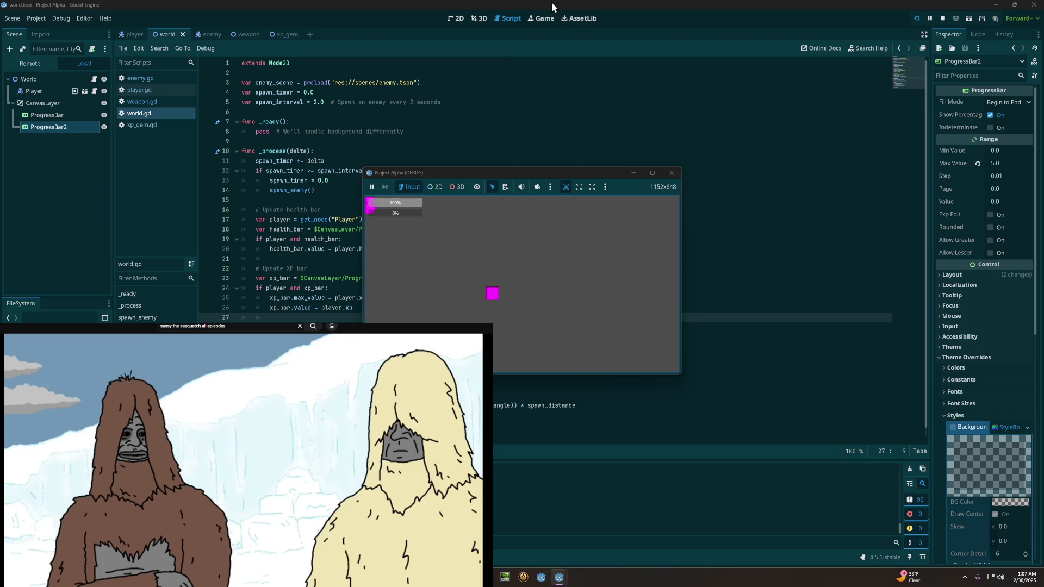
Step: Stop the test run with F8 and snip a screenshot of nearly the whole screen
key("F8")
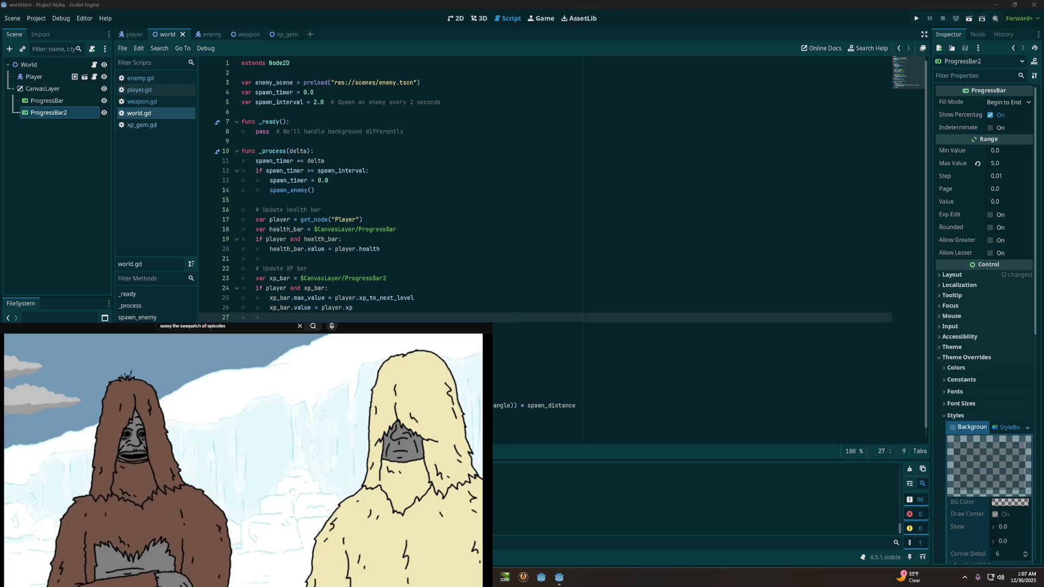
key("super+shift+s")
mouse_move(1, 1)
left_mouse_down()
mouse_move(1030, 550)
mouse_move(1033, 566)
left_mouse_up()
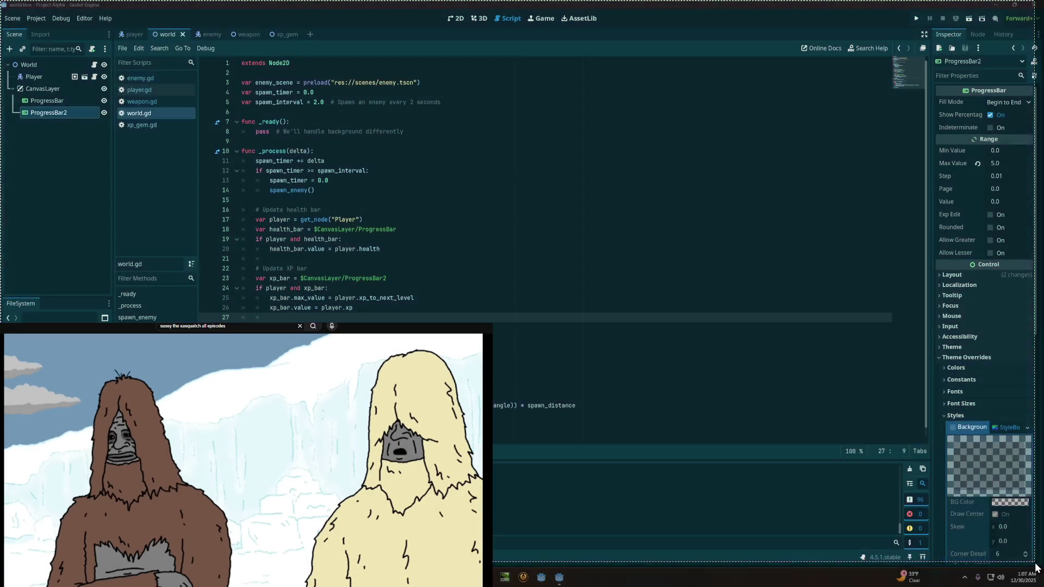
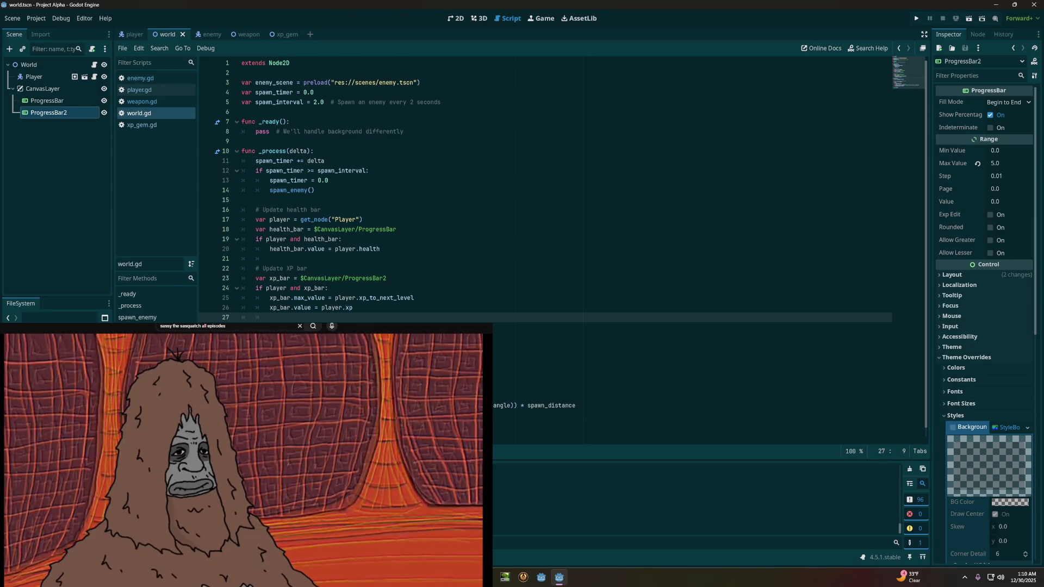
Step: Run Project Alpha with F5 so it opens in a debug window
mouse_move(198, 433)
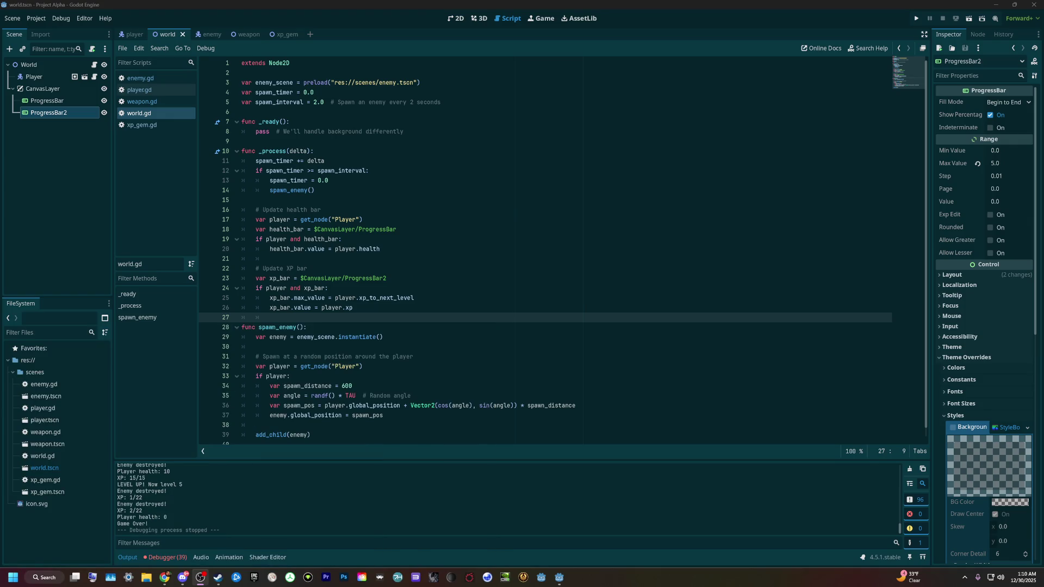
key("F5")
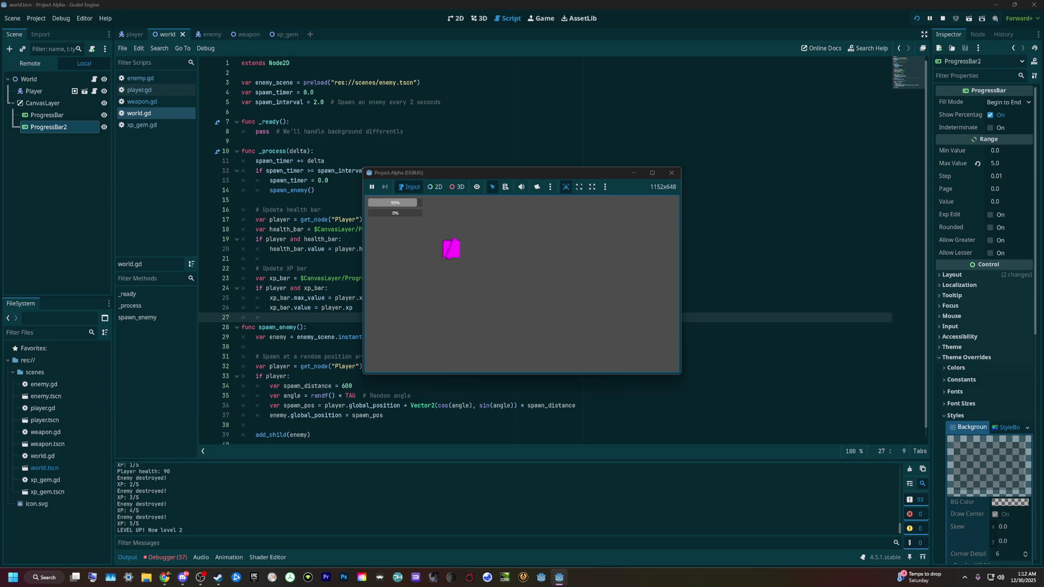
Step: Steer the player square into enemies with the arrow keys to collect XP and reach level 3
key("Down")
key("Up")
key("Right")
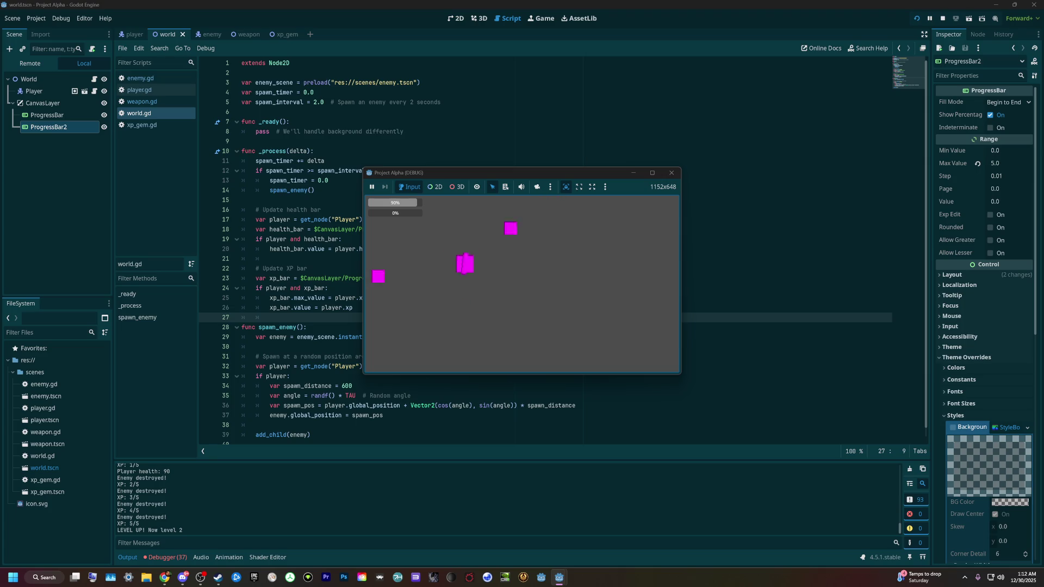
key("Right")
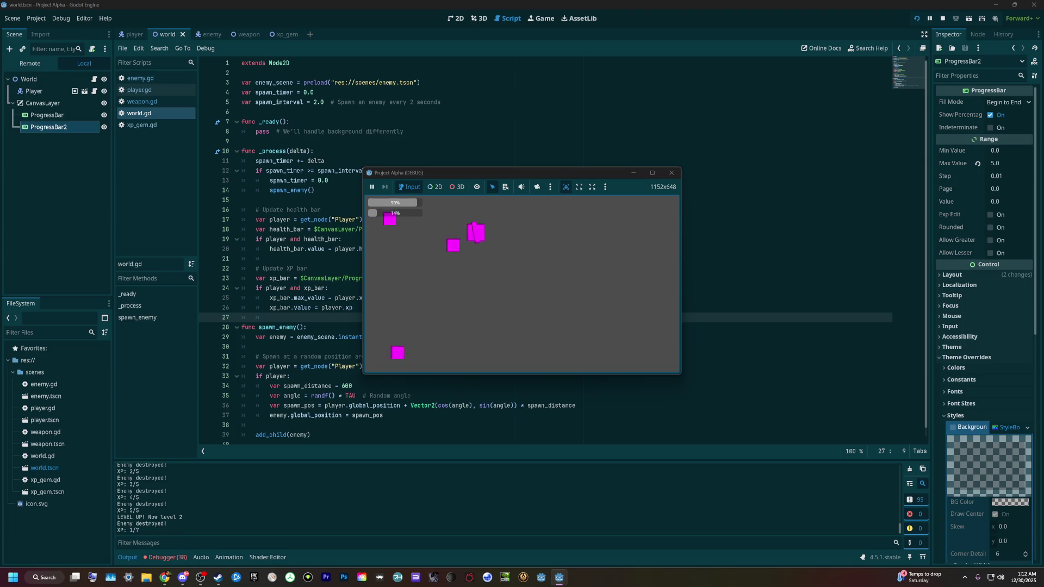
key("Left")
key("Down")
key("Right")
key("Up")
key("Right")
key("Down")
key("Left")
key("Right")
key("Left")
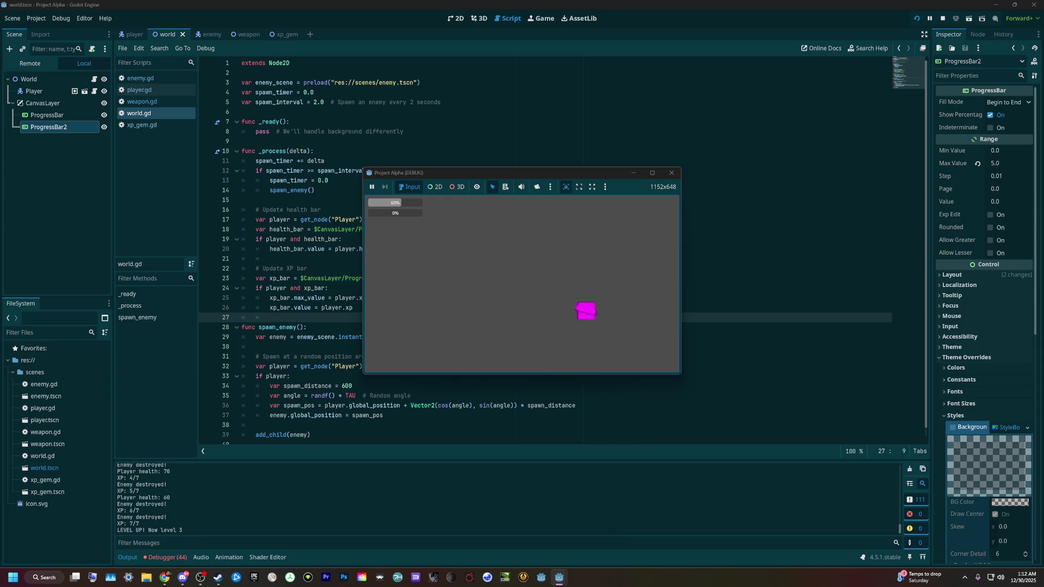
key("Up")
Step: Keep moving the player around the arena until the run ends in Game Over
key("Right")
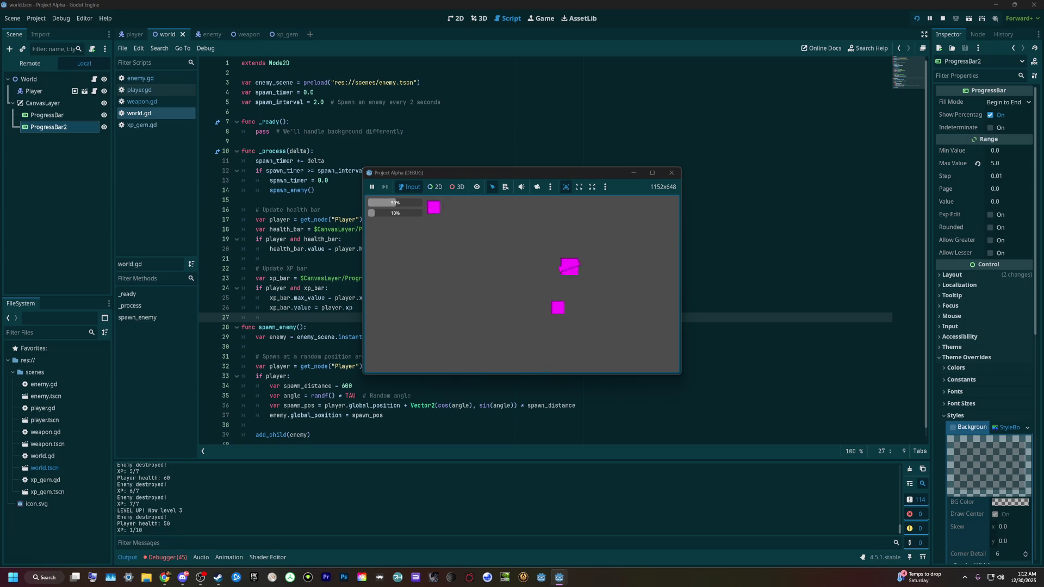
key("Up")
key("Left")
key("Down")
key("Right")
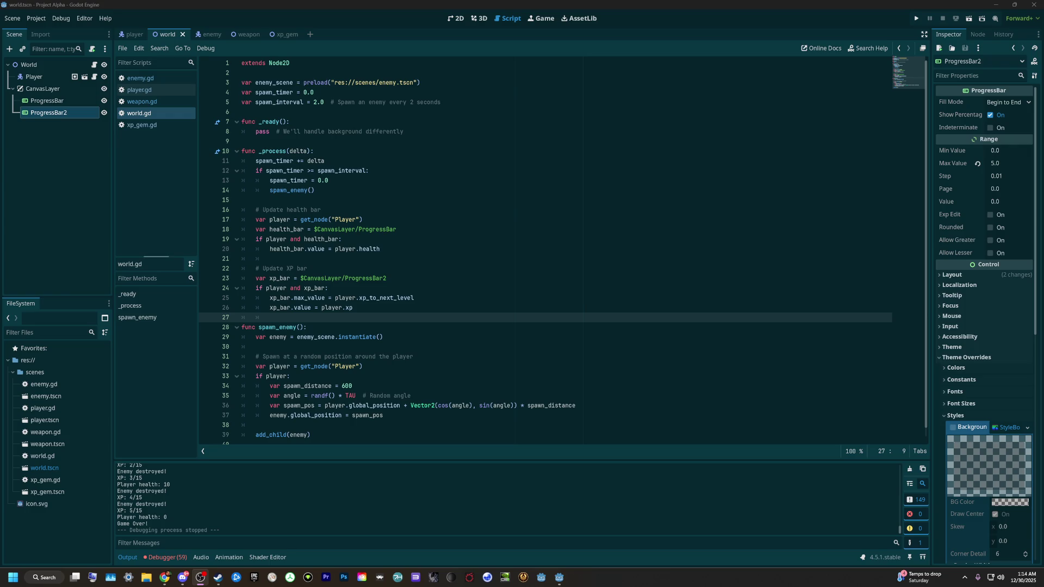
scroll(564, 247, "down", 1)
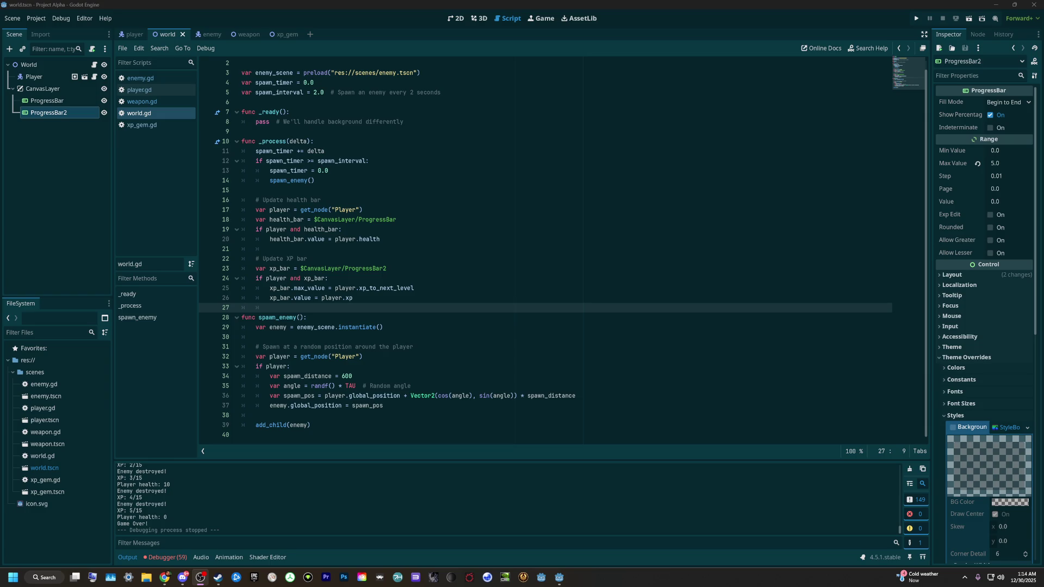
left_click(202, 578)
left_click(200, 578)
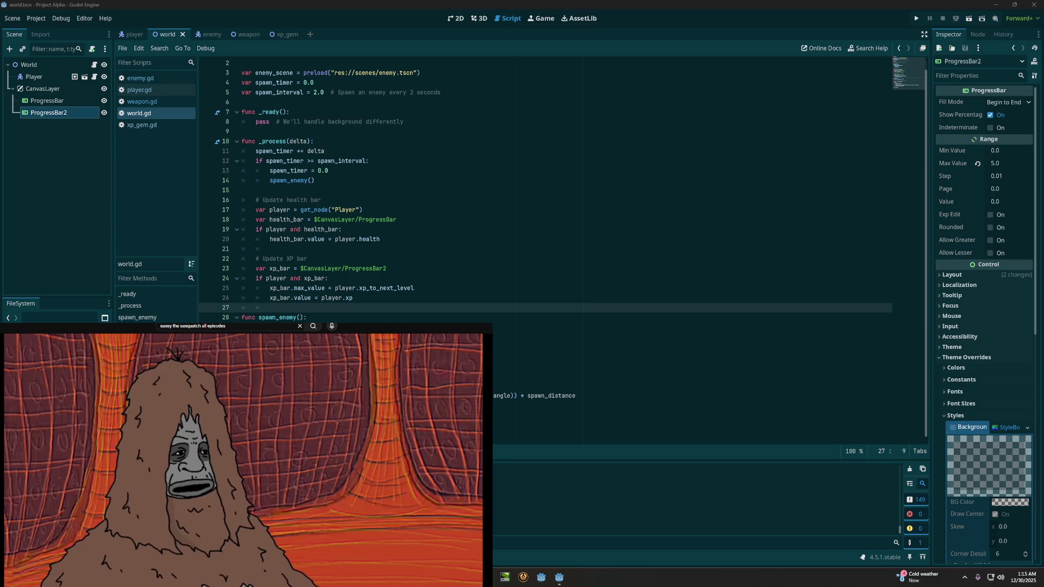
key("Down")
key("Up")
key("Down")
key("Up")
scroll(244, 176, "up", 1)
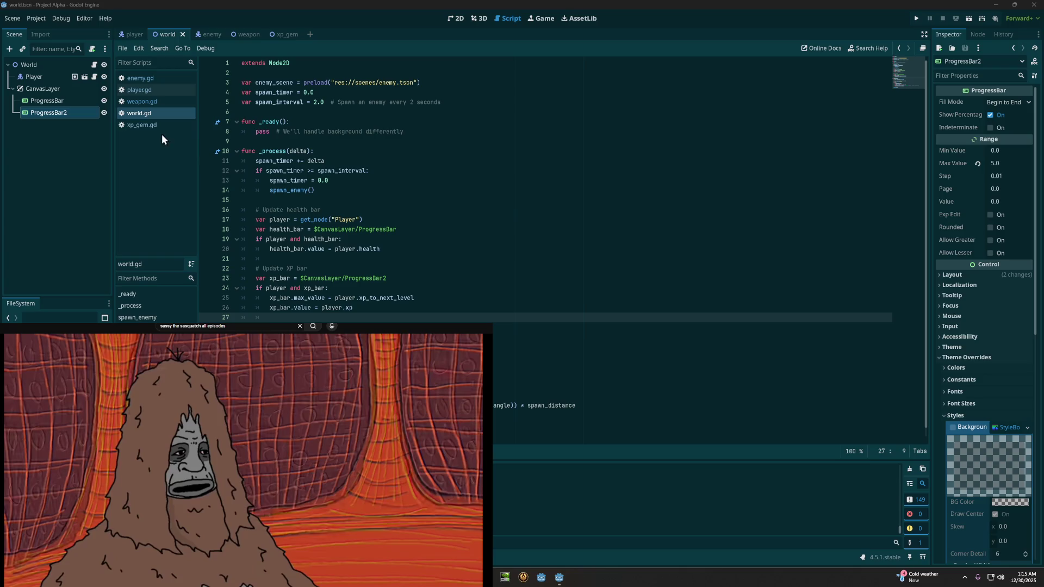
left_click(171, 1)
left_click(266, 1)
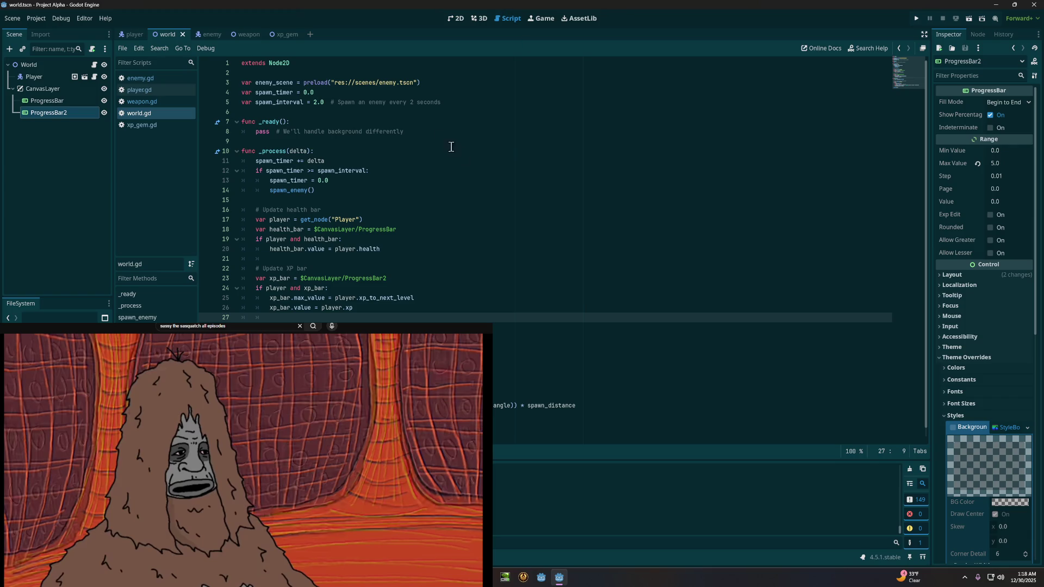
scroll(507, 188, "down", 1)
scroll(506, 189, "up", 1)
scroll(507, 189, "down", 1)
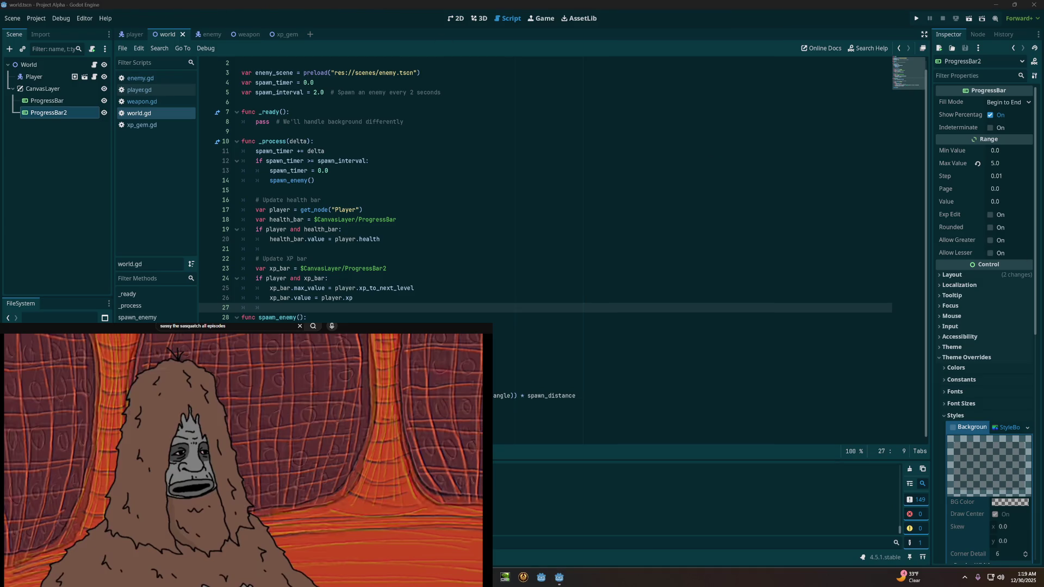
scroll(458, 280, "up", 1)
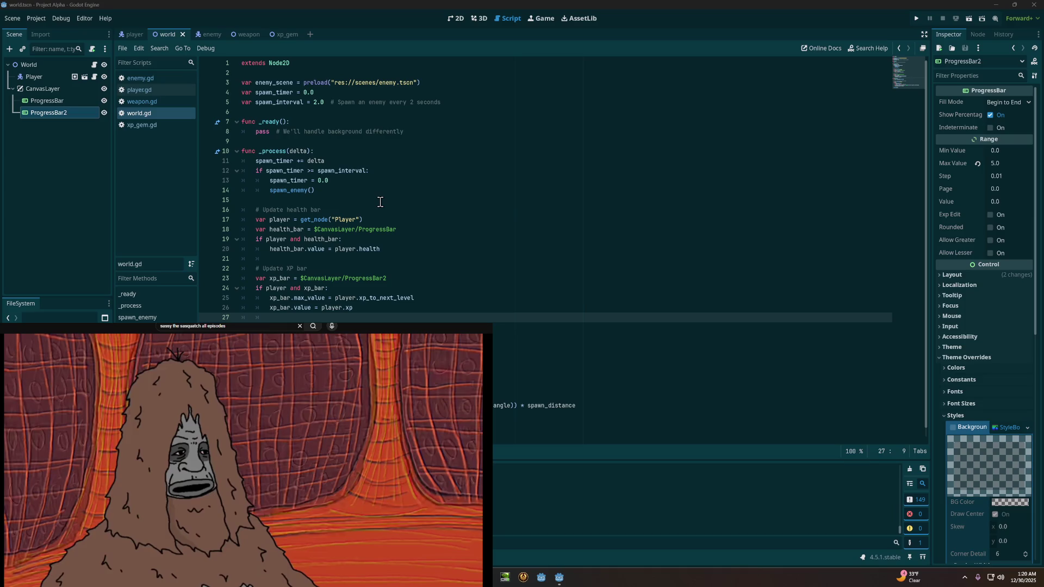
scroll(381, 203, "down", 1)
scroll(380, 192, "up", 1)
scroll(381, 192, "down", 1)
scroll(380, 190, "up", 1)
left_click(326, 3)
scroll(422, 216, "down", 1)
scroll(421, 216, "up", 1)
scroll(421, 215, "down", 1)
scroll(421, 216, "up", 1)
scroll(421, 215, "down", 1)
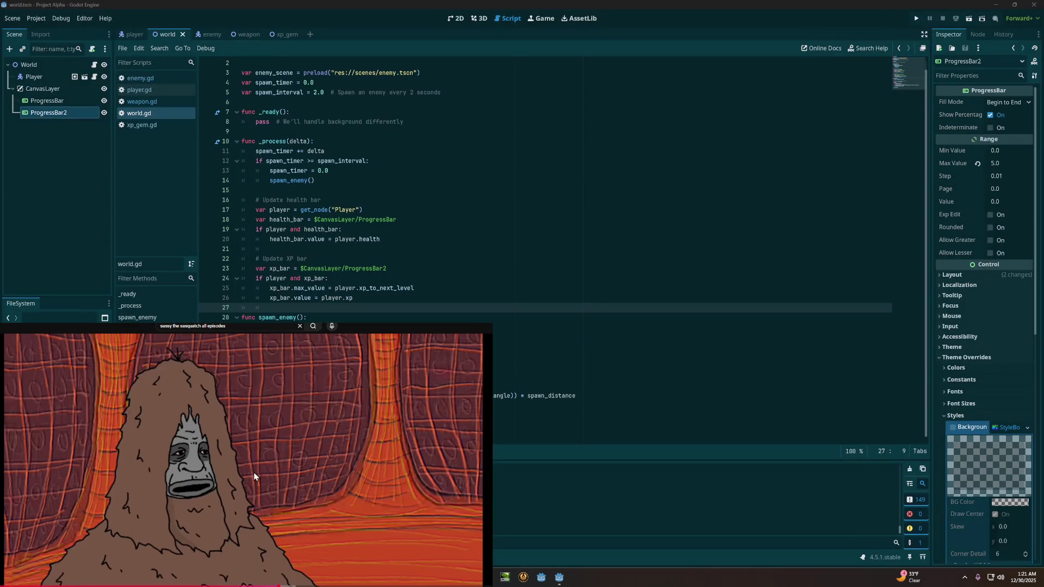
left_click(254, 473)
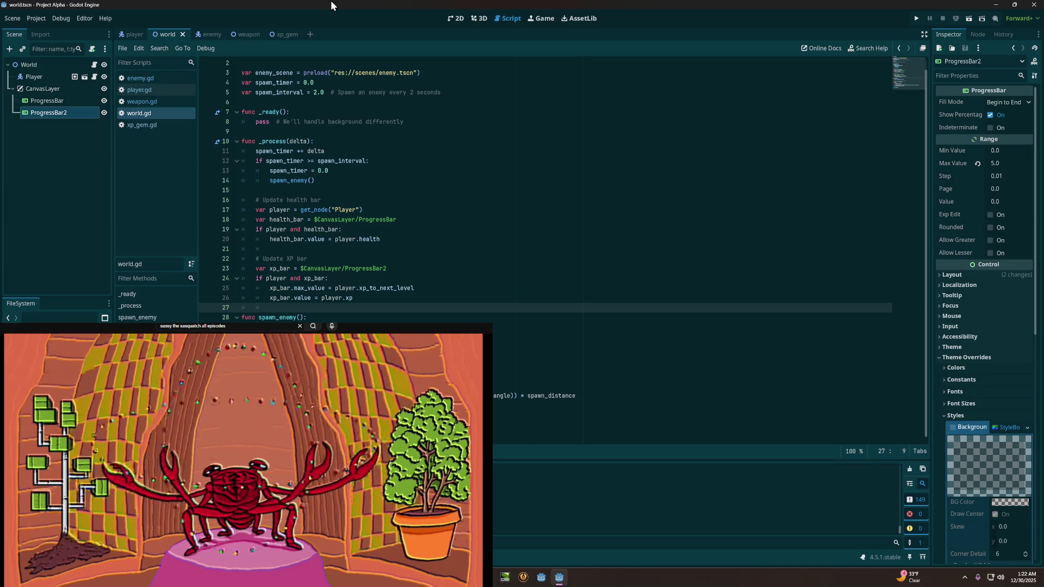
left_click(544, 435)
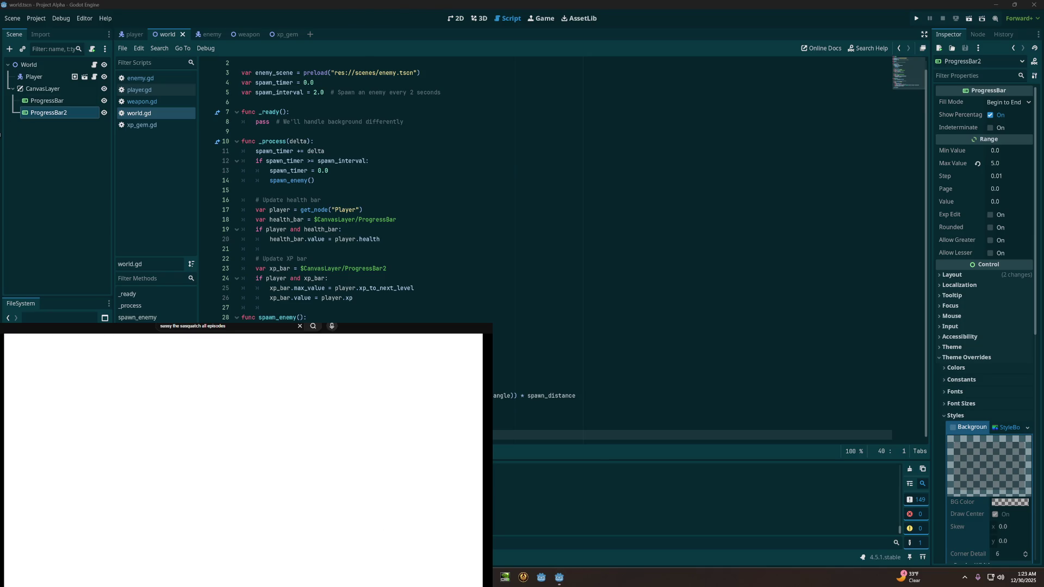
Step: Return focus to the Godot editor window
left_click(161, 1)
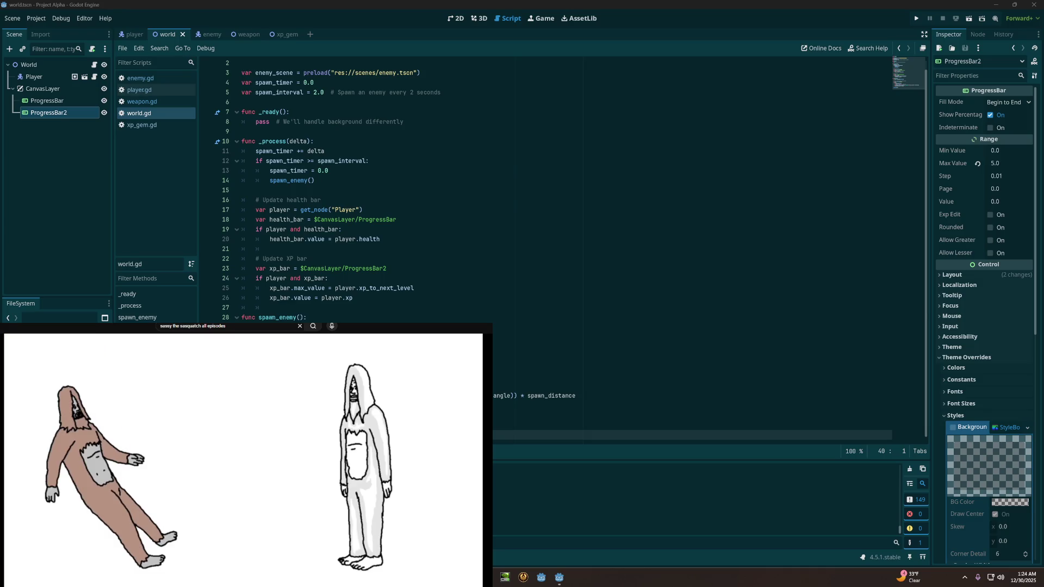
Step: Start a new scene with a Control node as its root
left_click(14, 19)
left_click(17, 27)
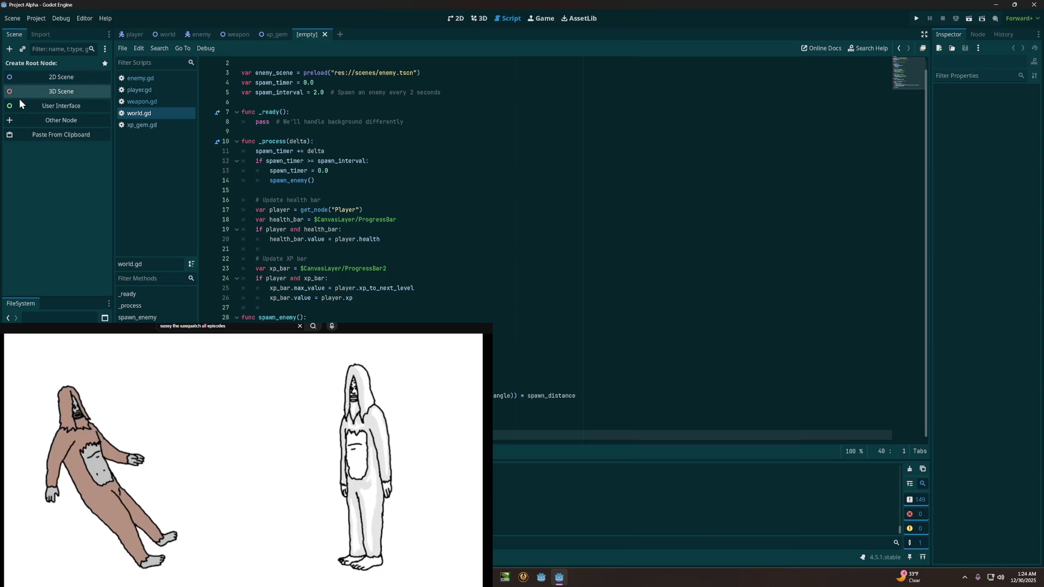
left_click(33, 107)
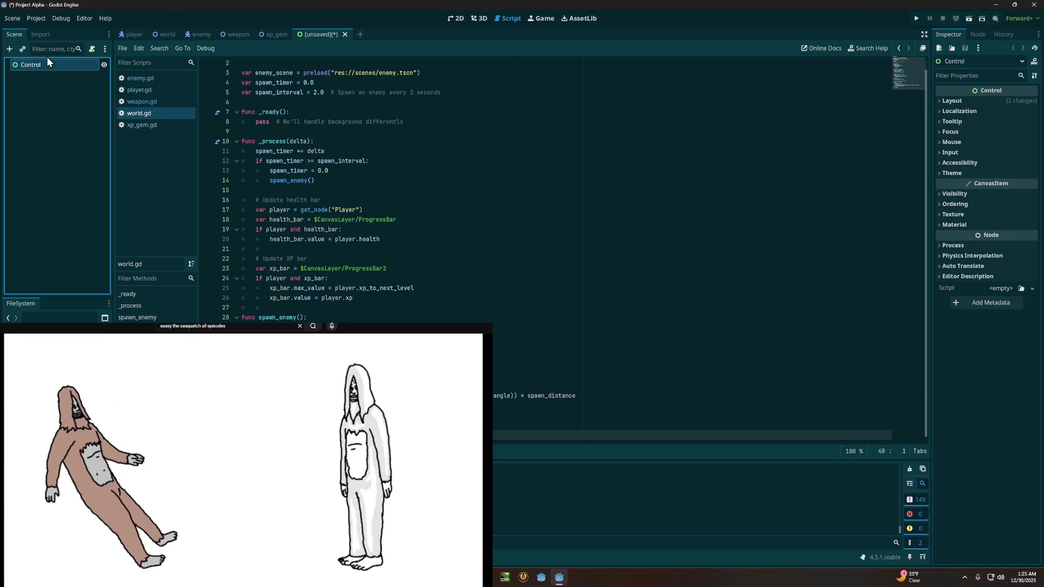
Step: Rename the Control root node to 'Upgrade Menu'
right_click(49, 63)
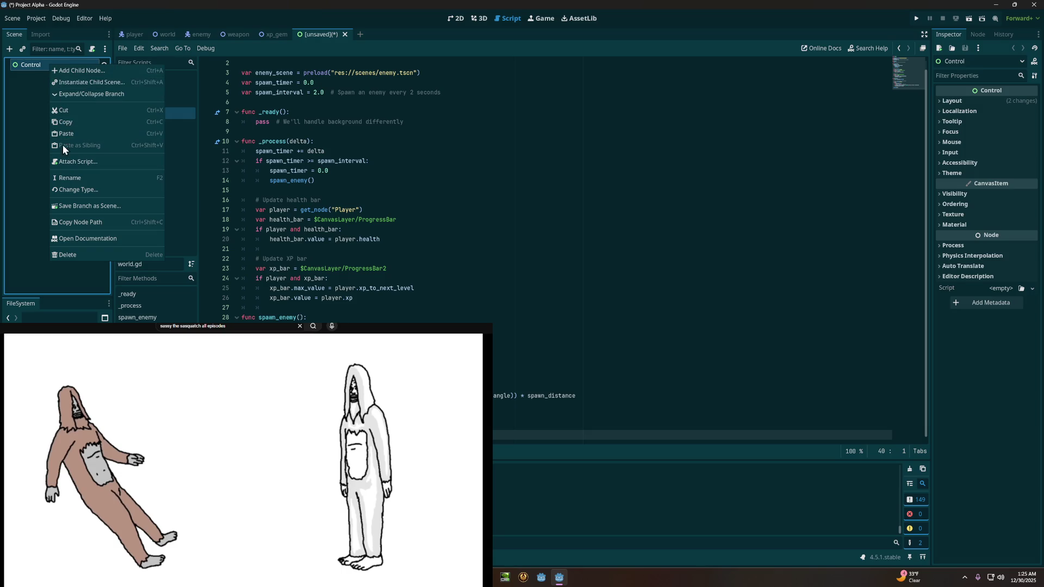
left_click(75, 178)
type("Upgrade Menu")
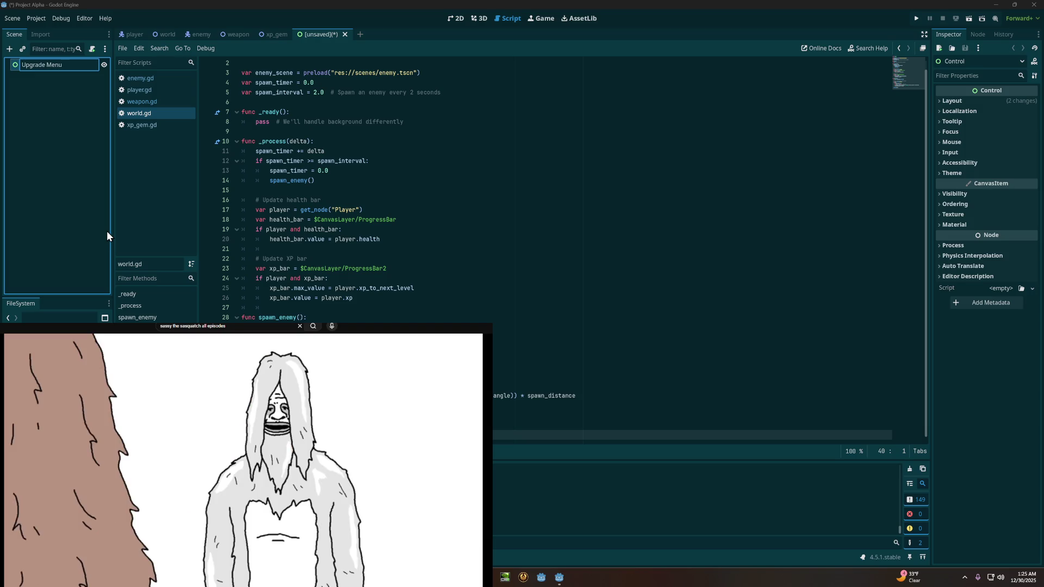
key("Return")
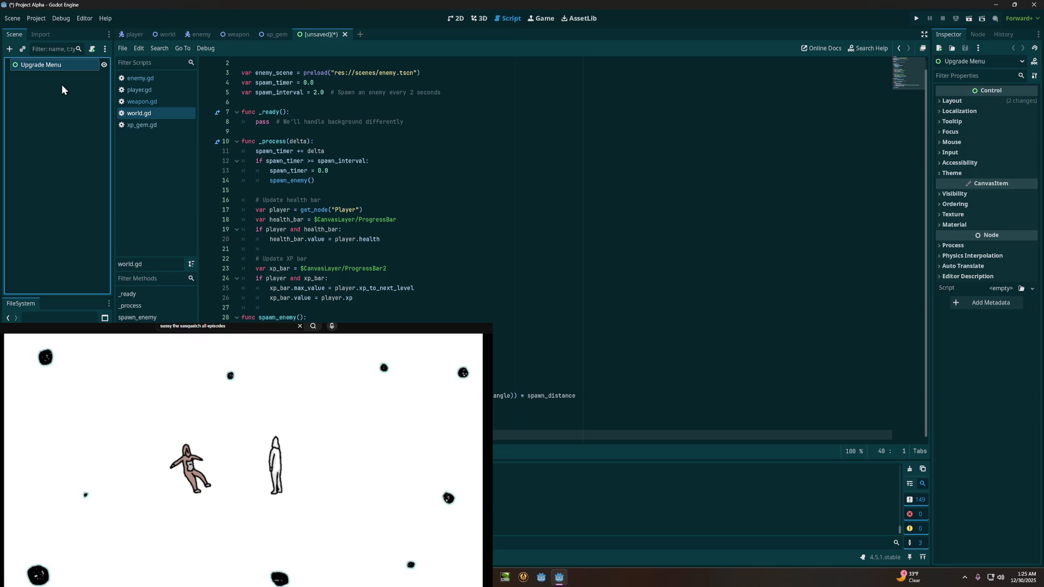
Step: Rename the node again, removing the space so it reads 'UpgradeMenu'
right_click(68, 69)
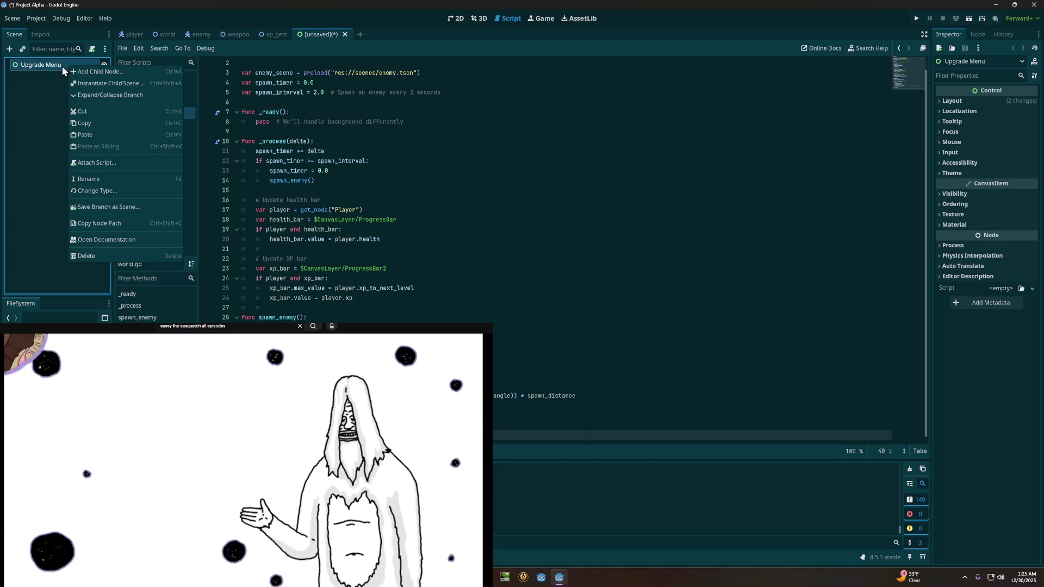
left_click(62, 66)
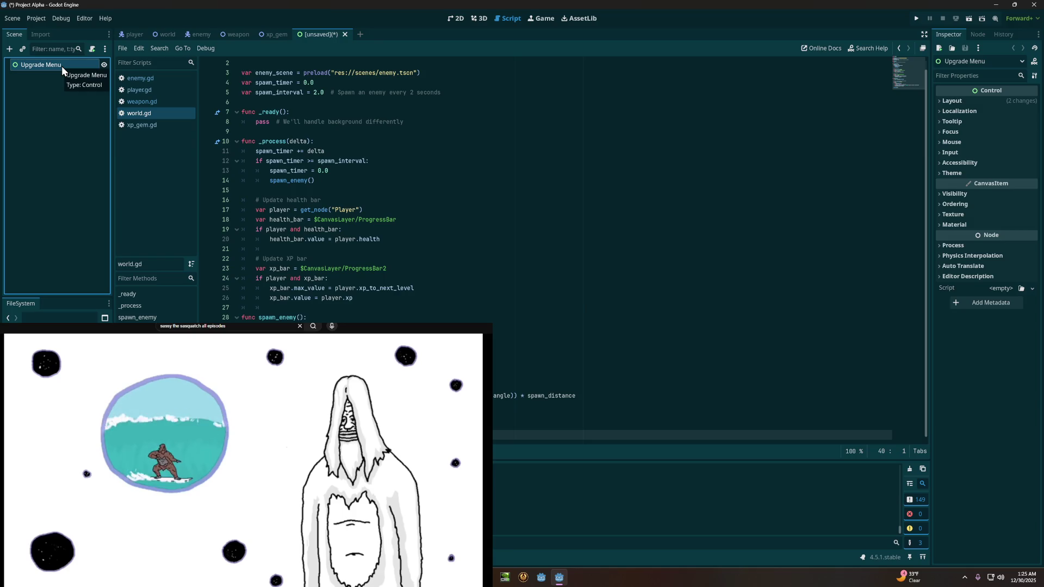
right_click(61, 66)
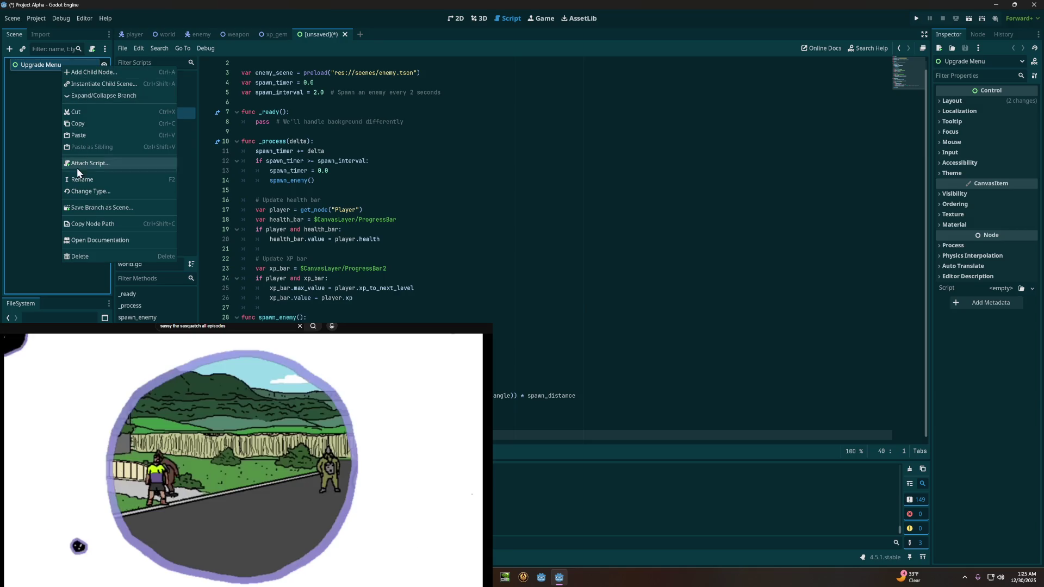
left_click(78, 168)
key("BackSpace")
key("Return")
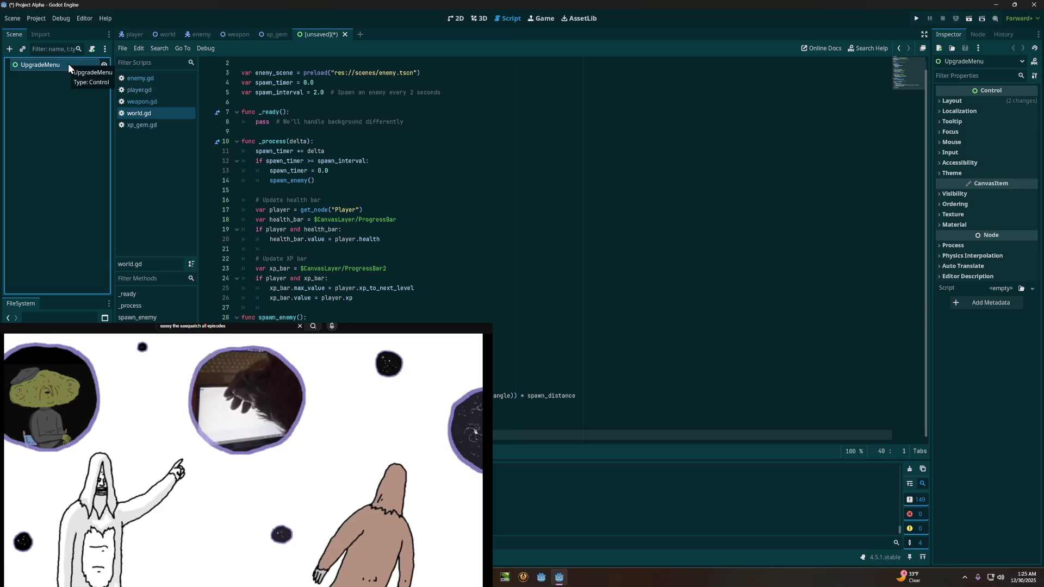
Step: Bring up the UpgradeMenu node's right-click menu
right_click(68, 65)
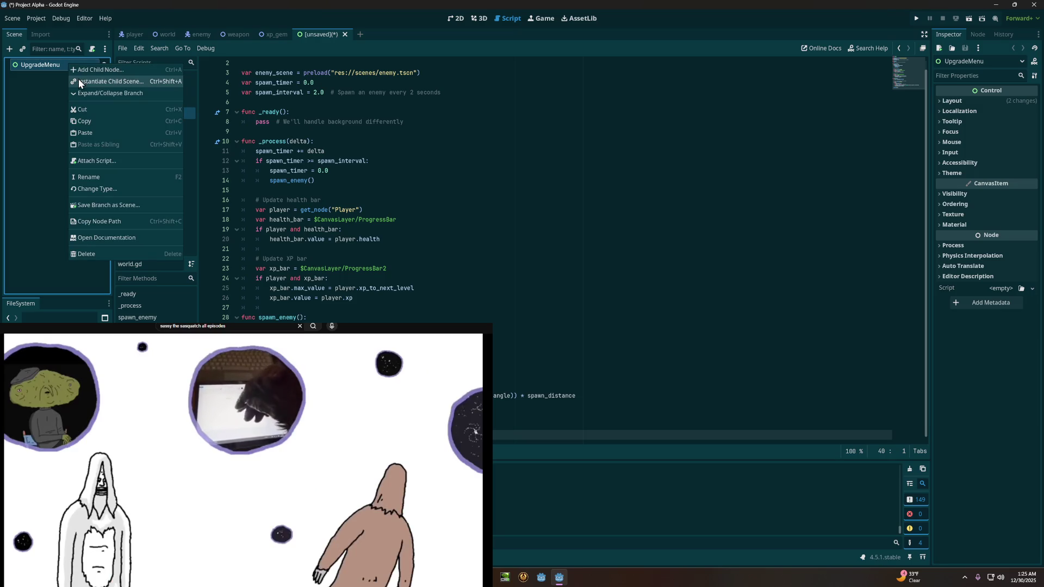
right_click(53, 74)
right_click(54, 70)
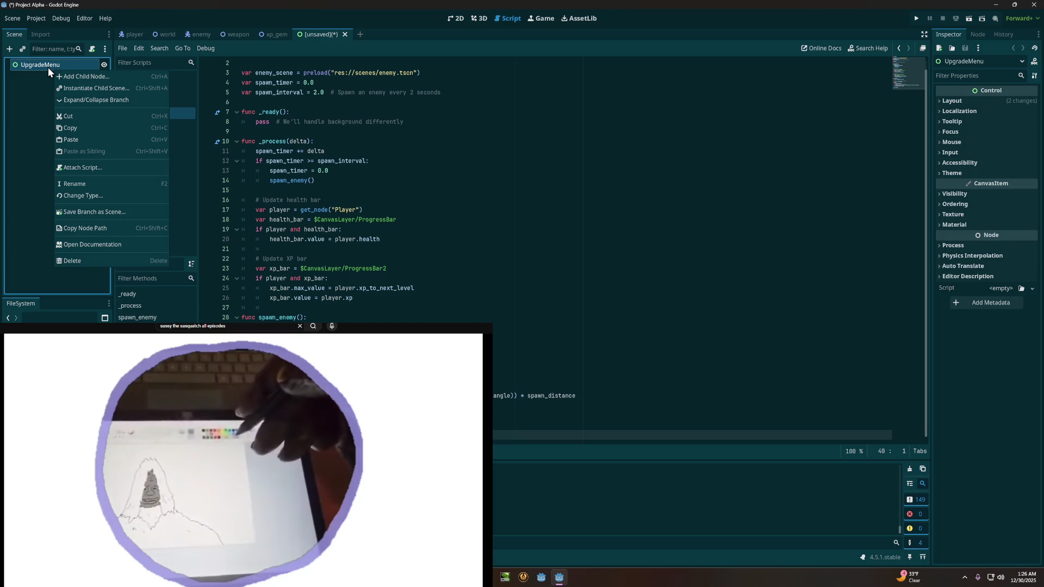
Step: Add a Panel under UpgradeMenu, then a Label and an HBoxContainer inside the Panel
left_click(66, 77)
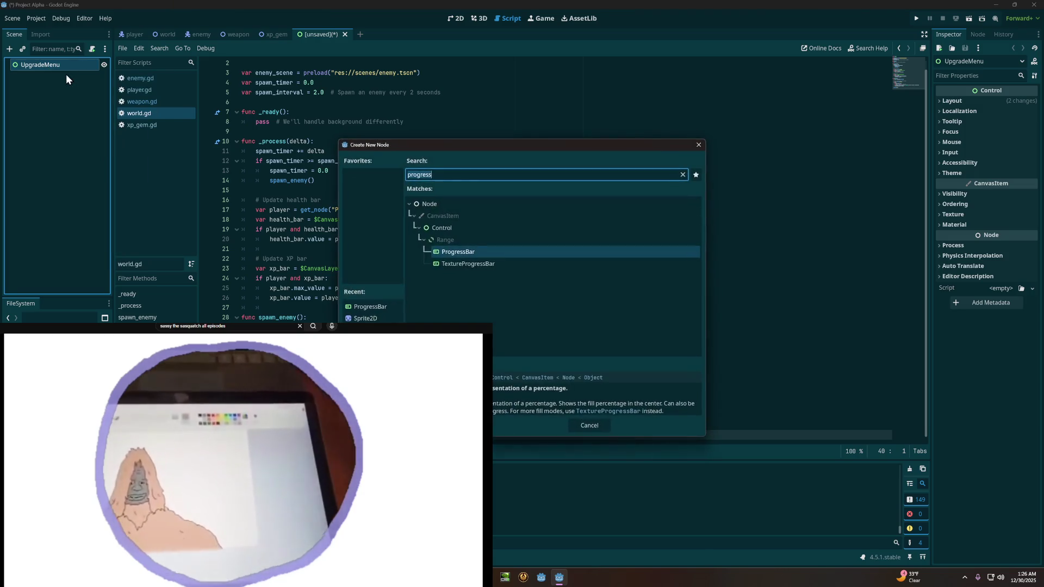
type("anel")
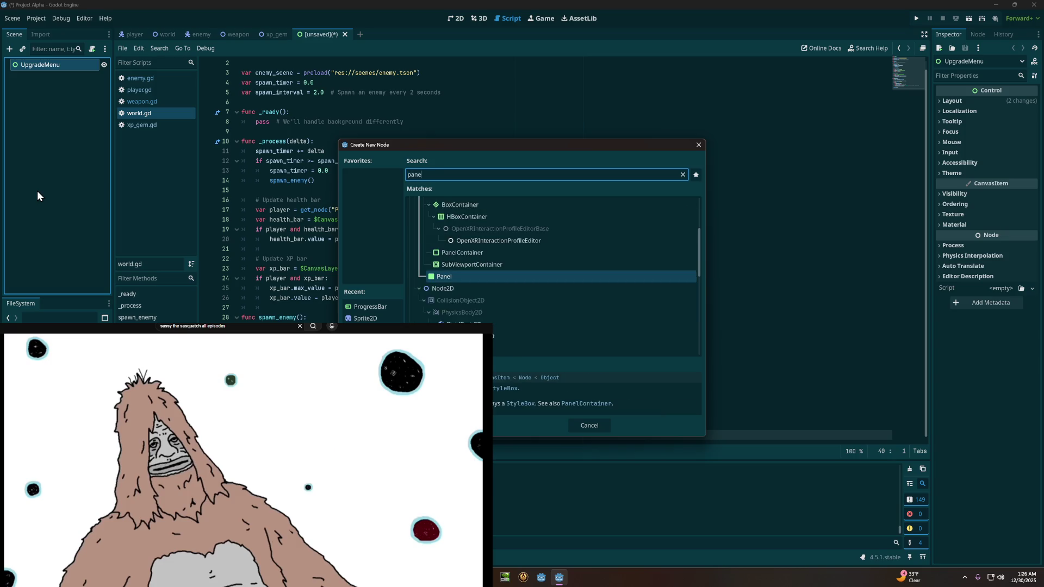
left_click(469, 281)
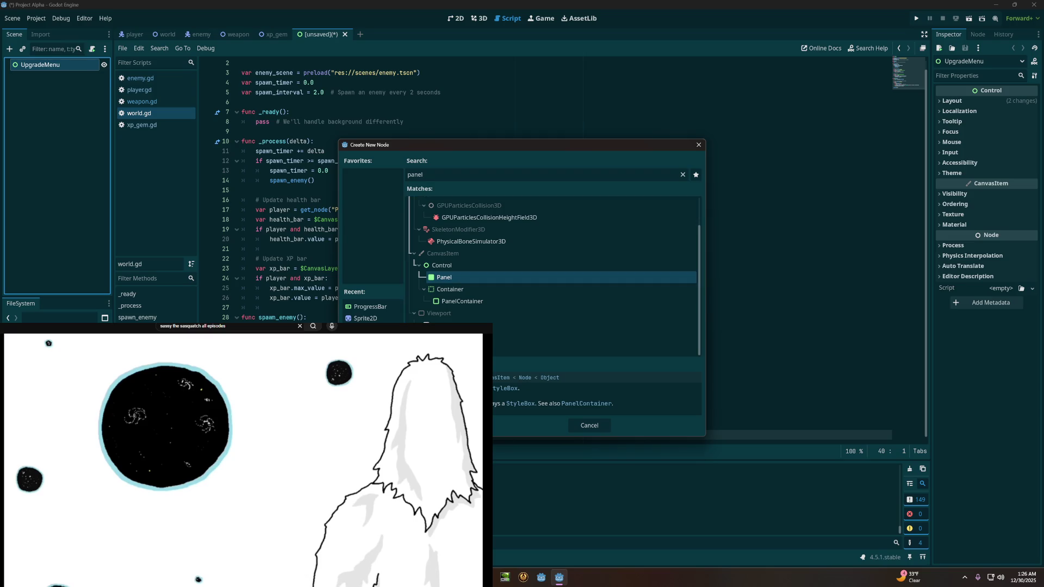
key("Return")
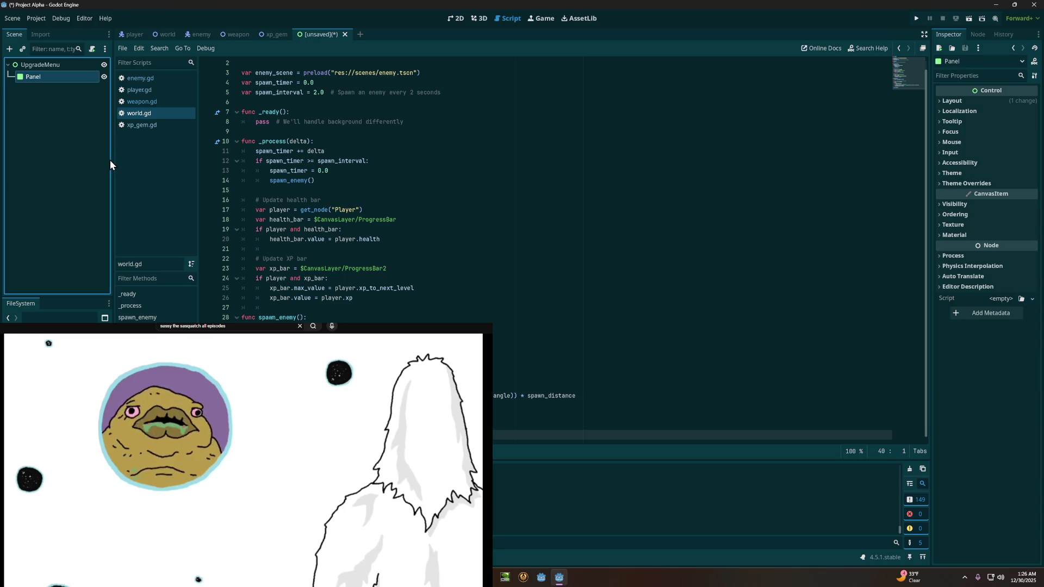
key("ctrl+a")
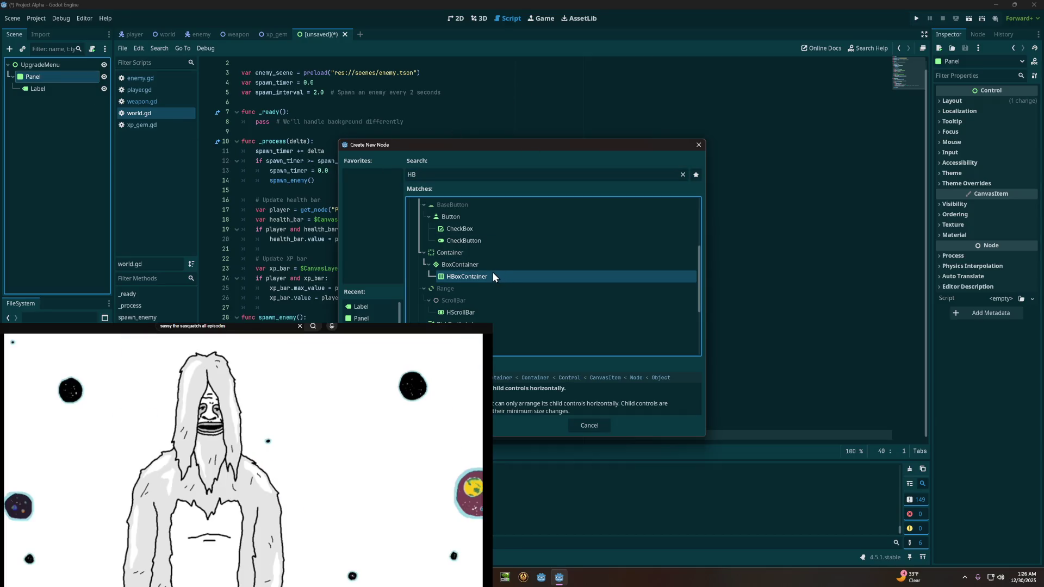
double_click(494, 273)
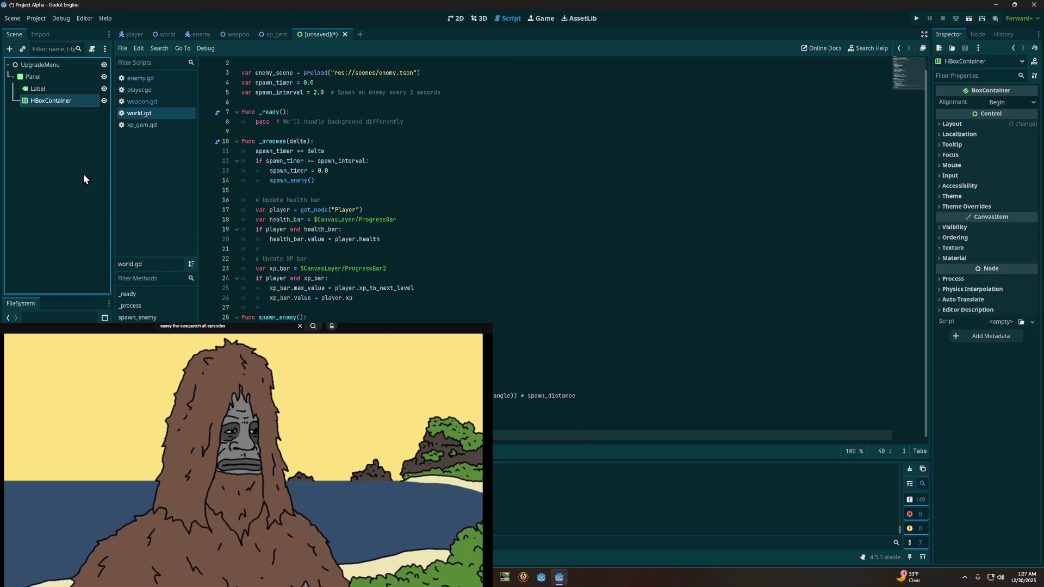
Step: Add a Button to the HBoxContainer and duplicate it twice into Button2 and Button3
right_click(62, 101)
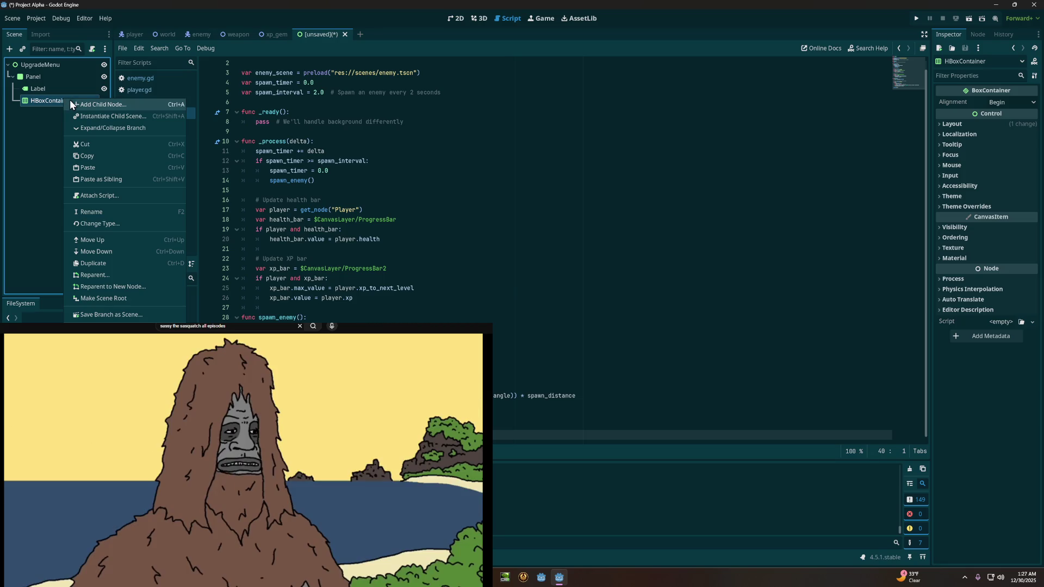
left_click(74, 103)
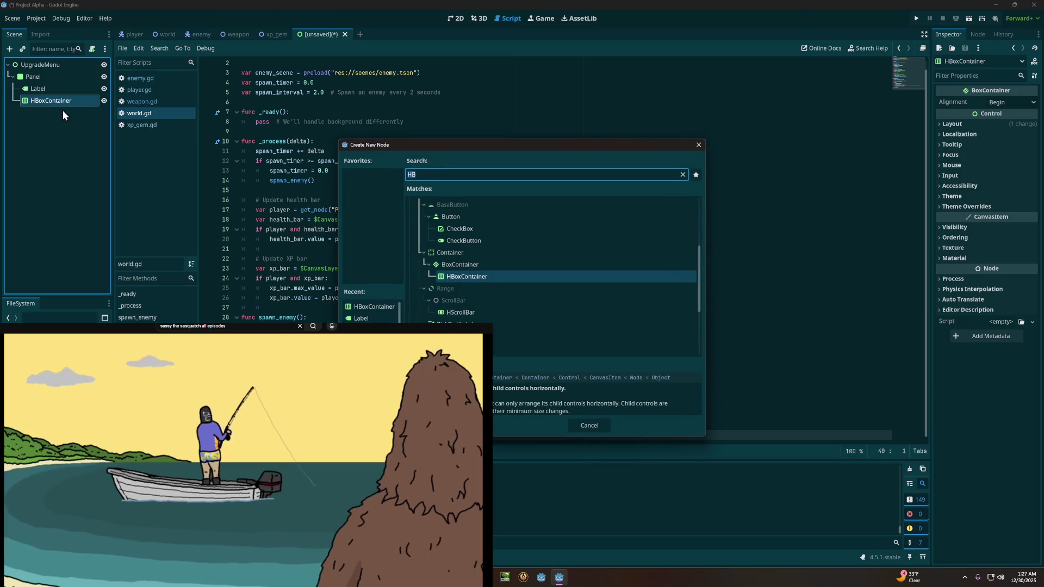
type("bu")
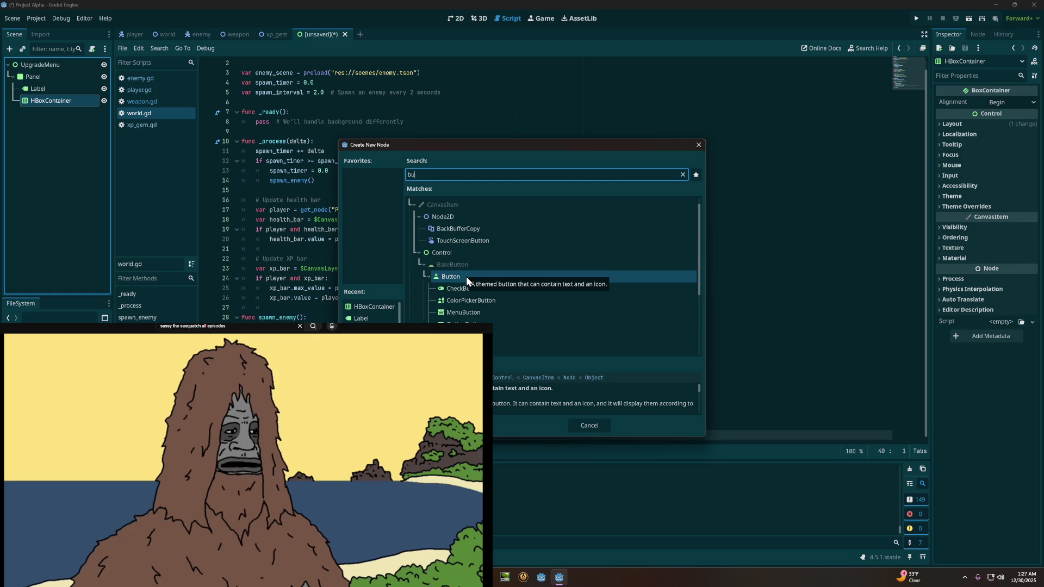
left_click(464, 273)
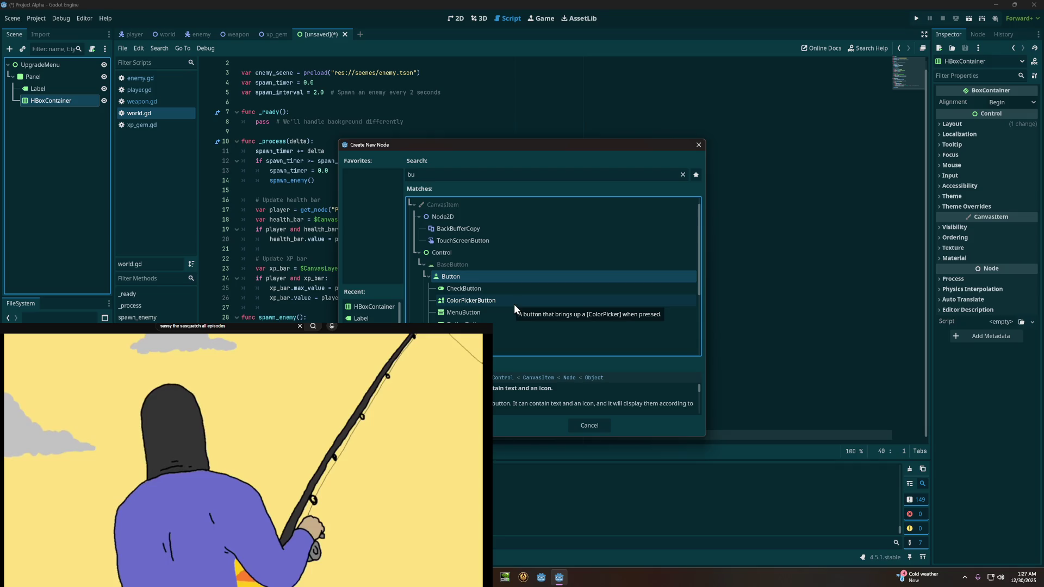
double_click(452, 276)
left_click(53, 113)
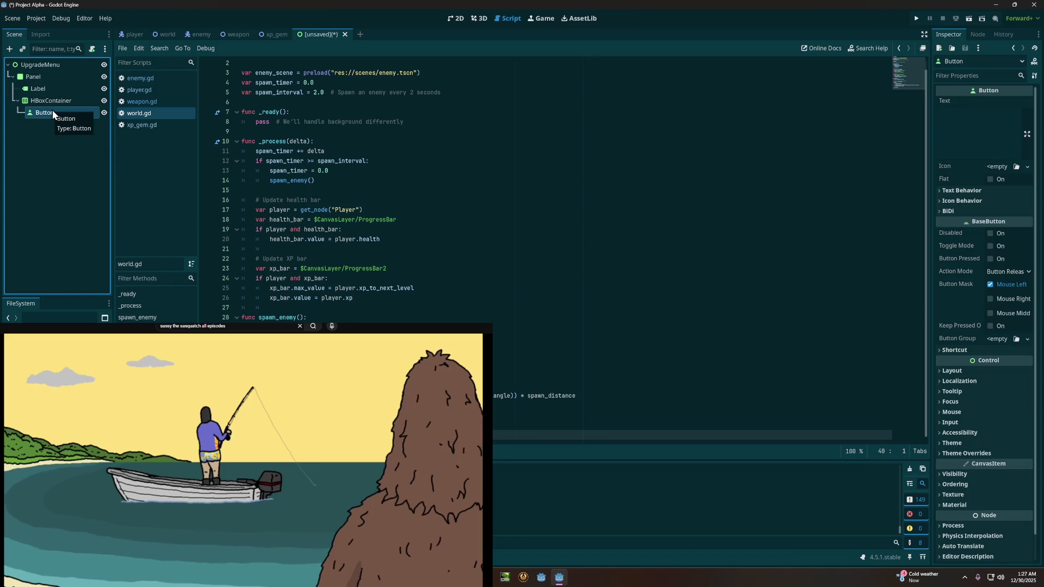
key("ctrl+d")
key("ctrl+d")
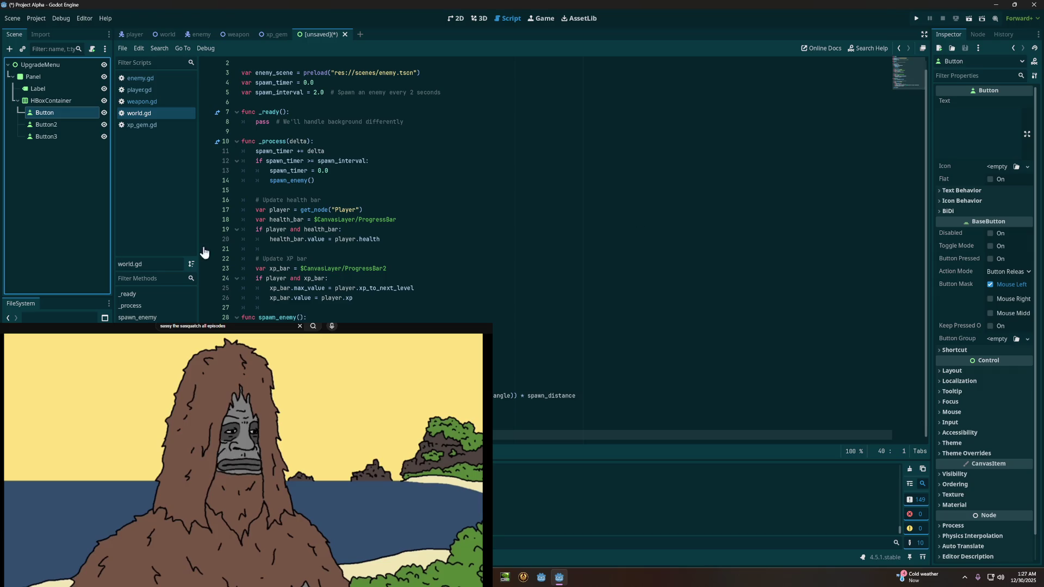
left_click(41, 243)
key("ctrl+s")
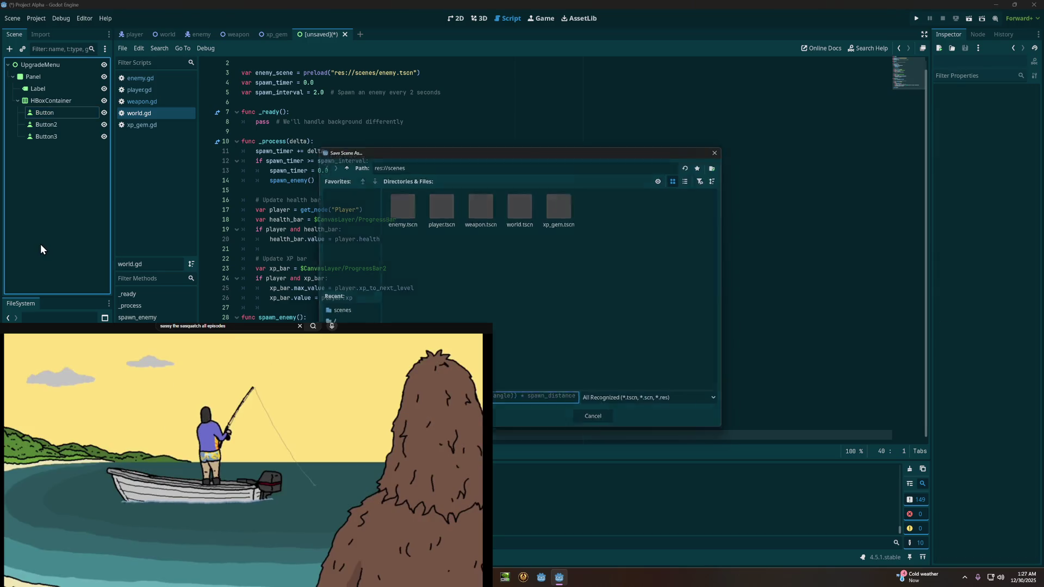
key("Return")
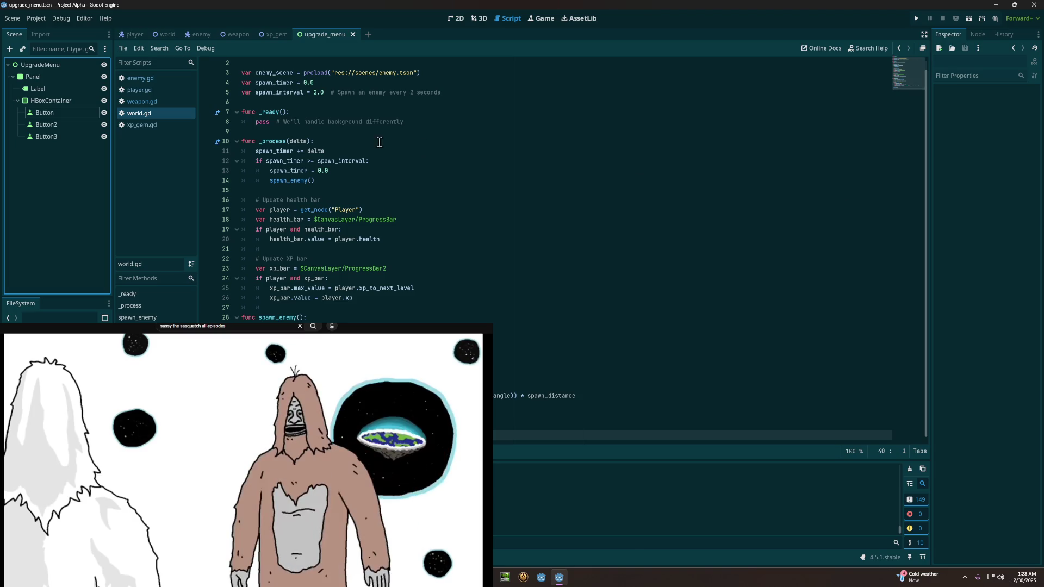
Step: Select the Panel node and expand its Layout section in the Inspector
left_click(47, 75)
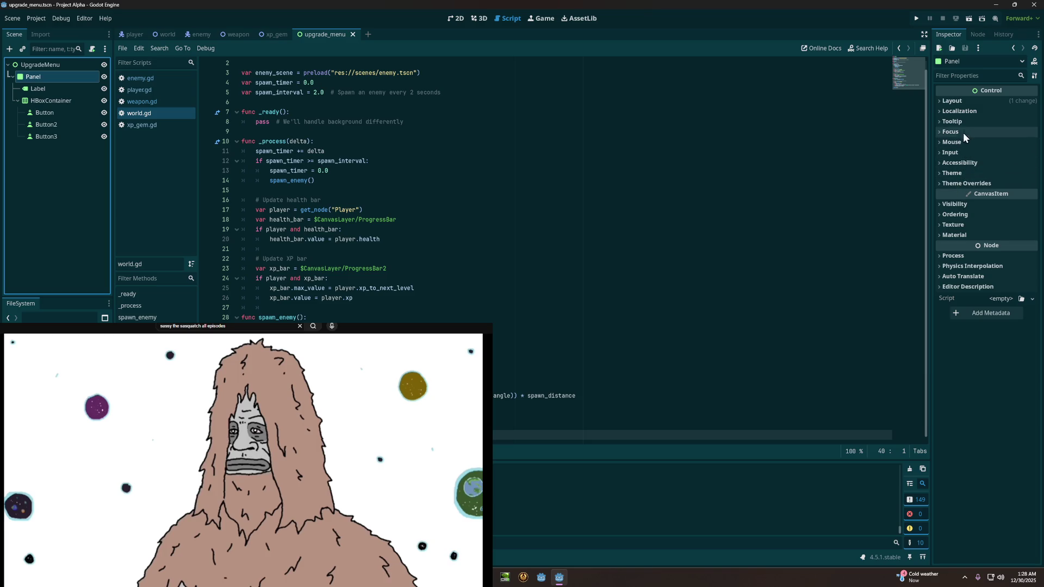
left_click(956, 101)
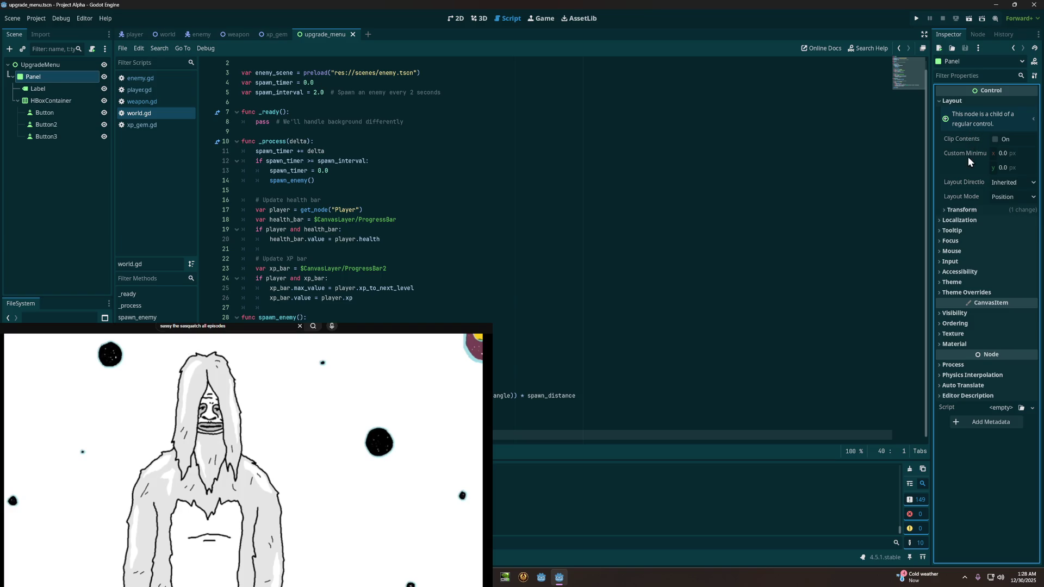
Step: Expand and collapse the Panel's Transform and Layout sections to review their values
left_click(964, 210)
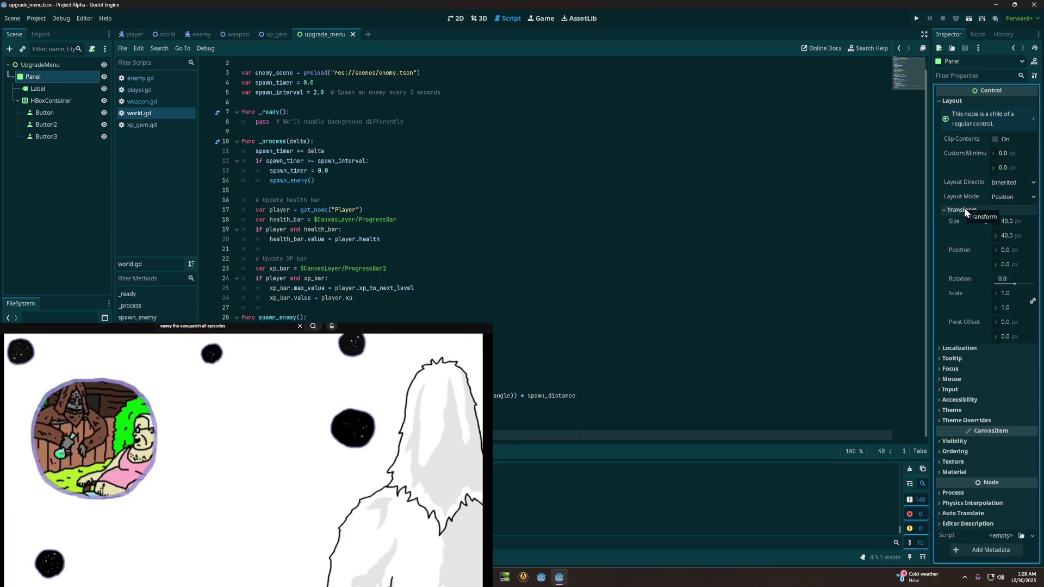
left_click(964, 210)
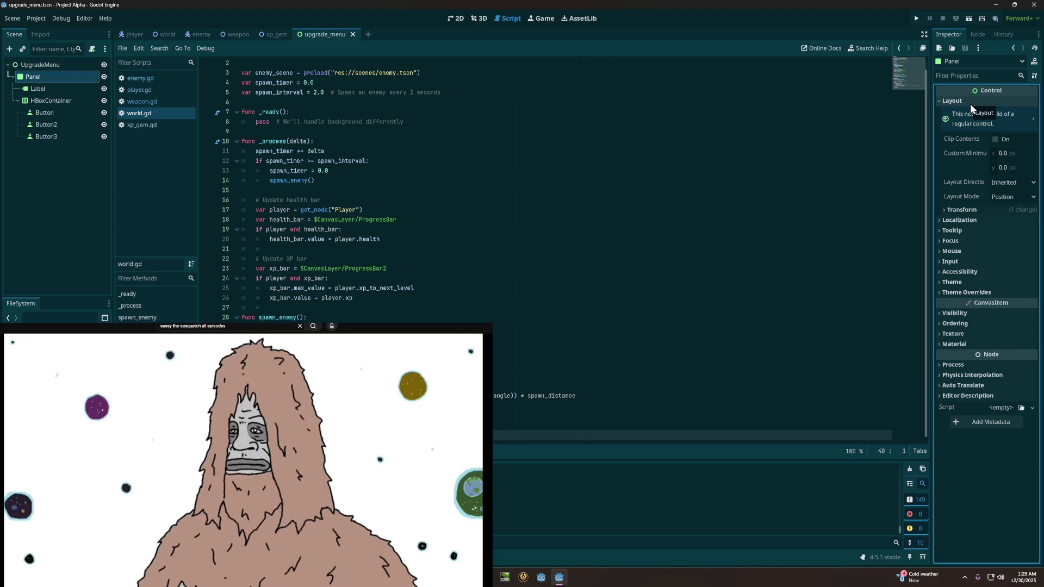
left_click(970, 104)
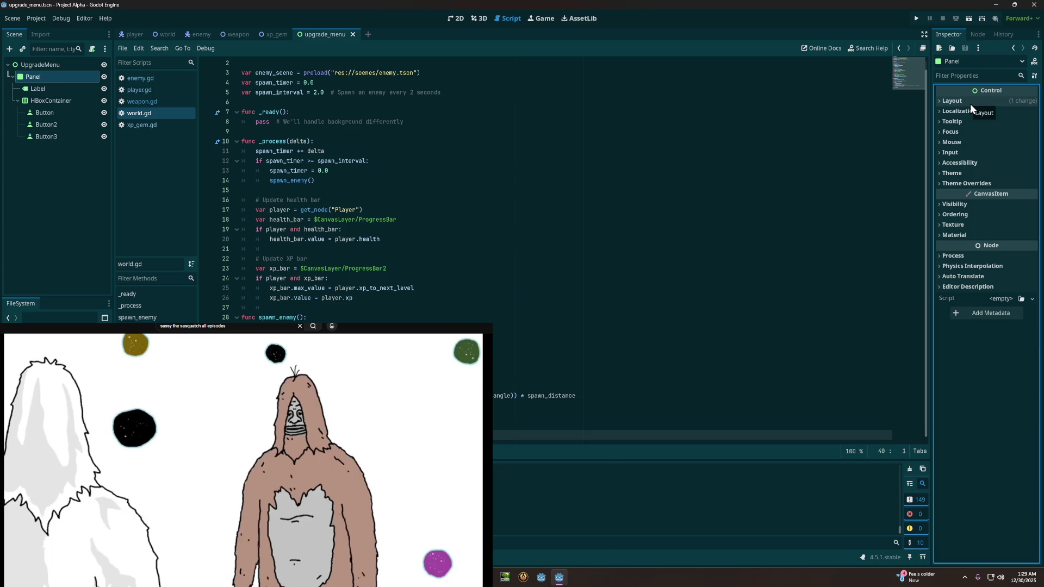
left_click(970, 104)
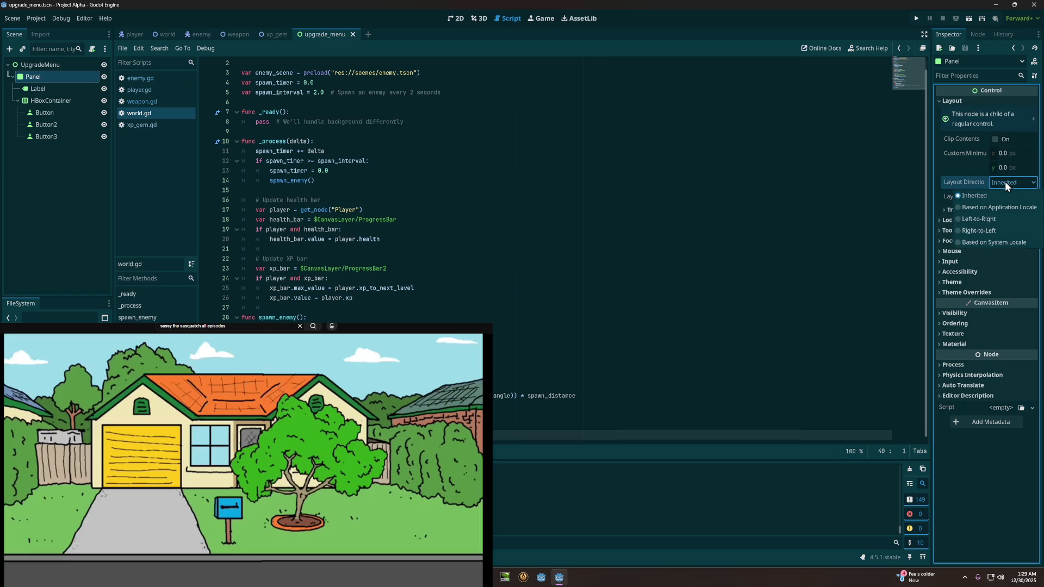
left_click(973, 210)
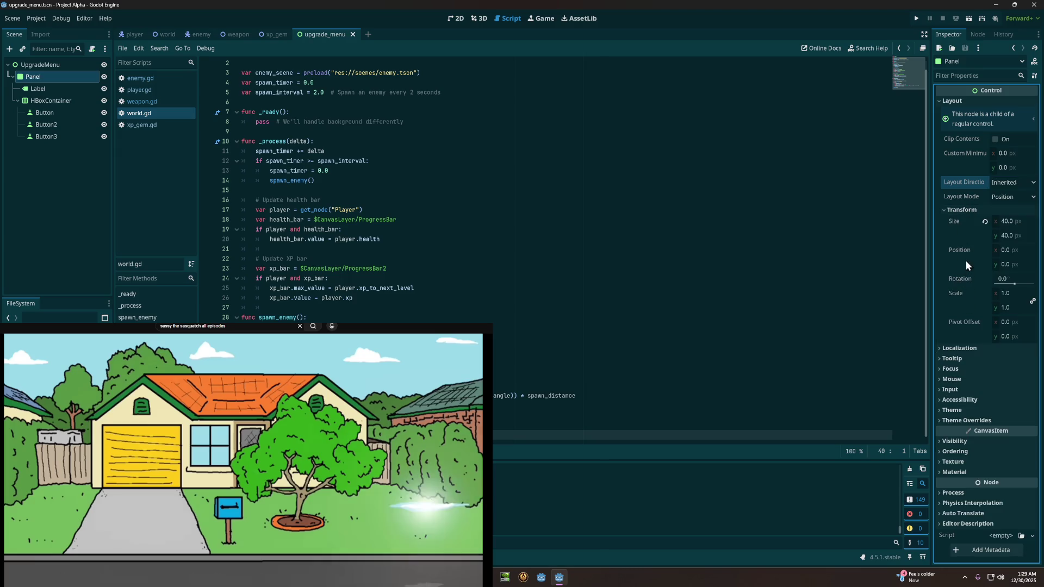
left_click(970, 208)
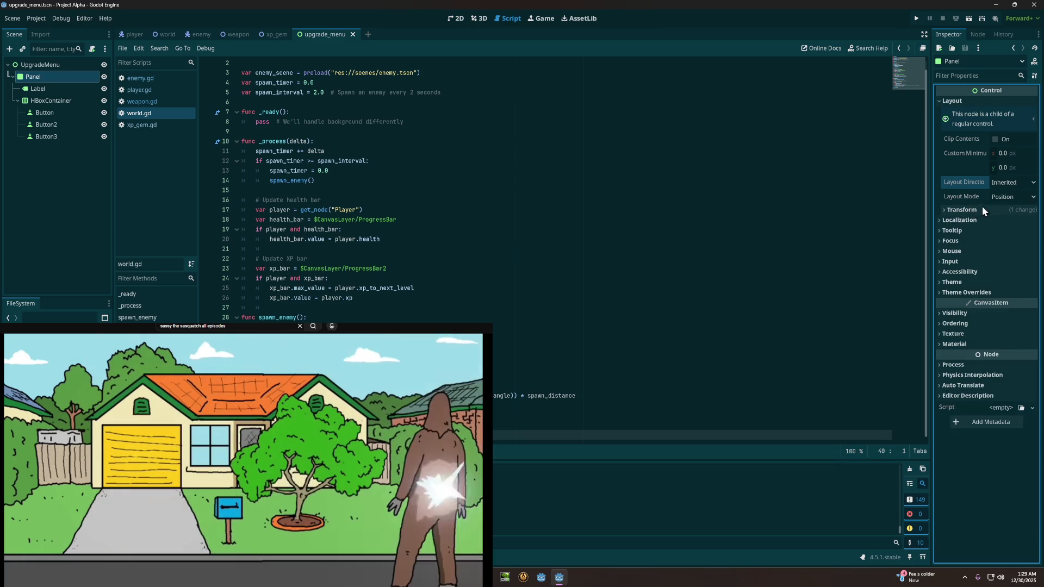
Step: Check the Layout Direction options keeping Inherited, then expand and collapse Visibility
left_click(1015, 183)
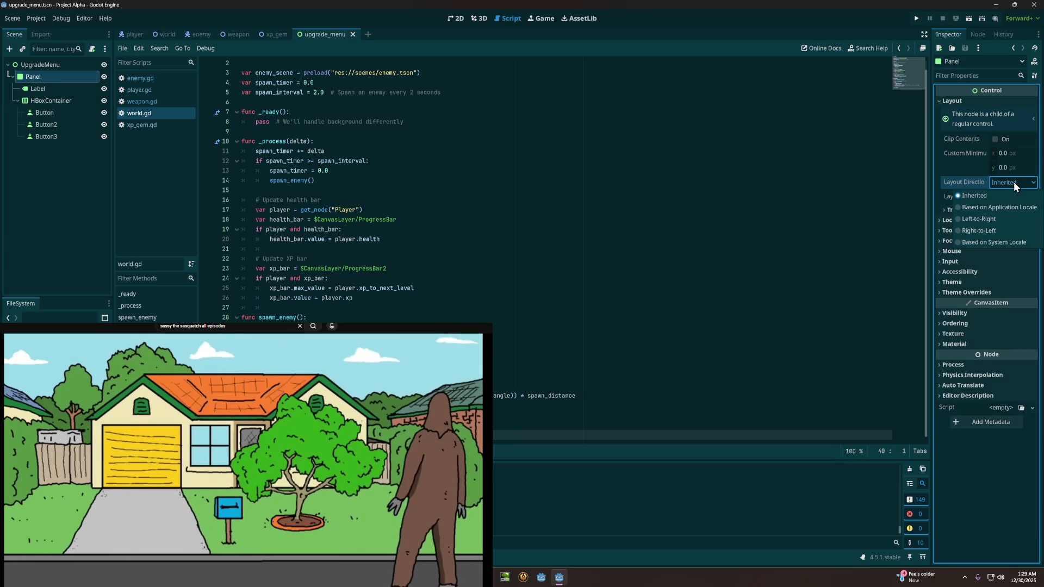
left_click(1013, 183)
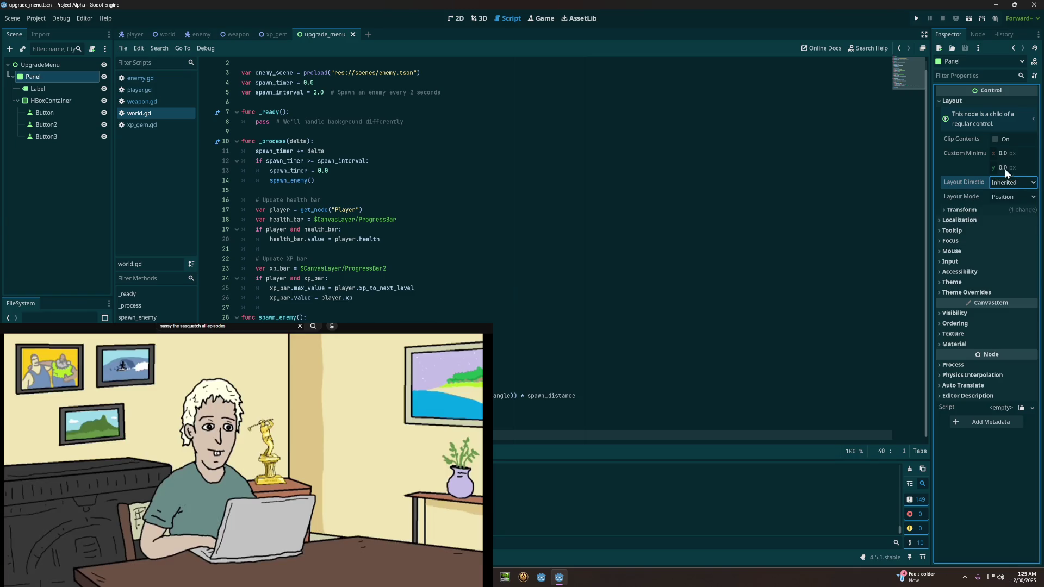
left_click(953, 101)
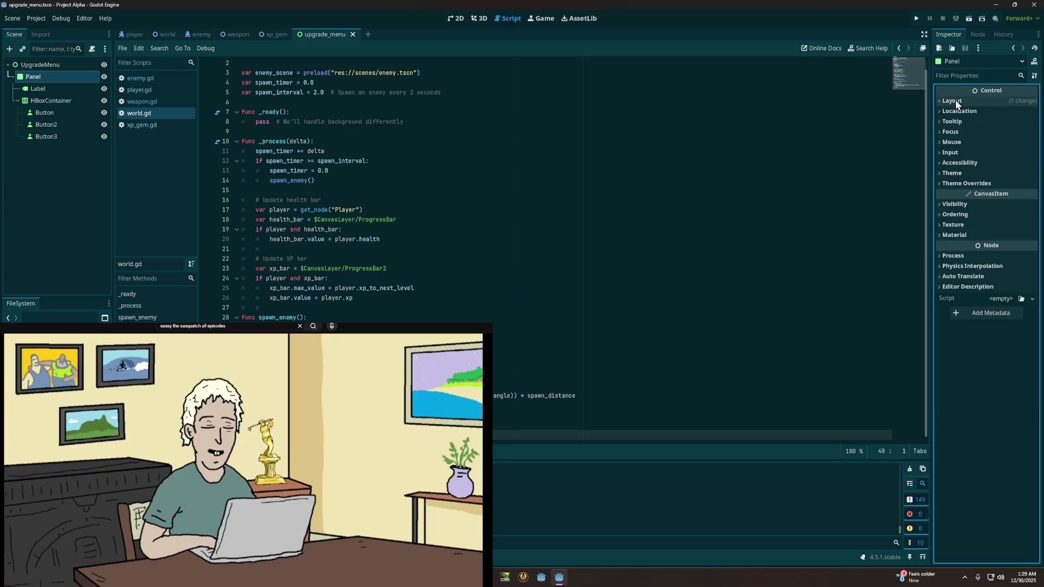
left_click(953, 205)
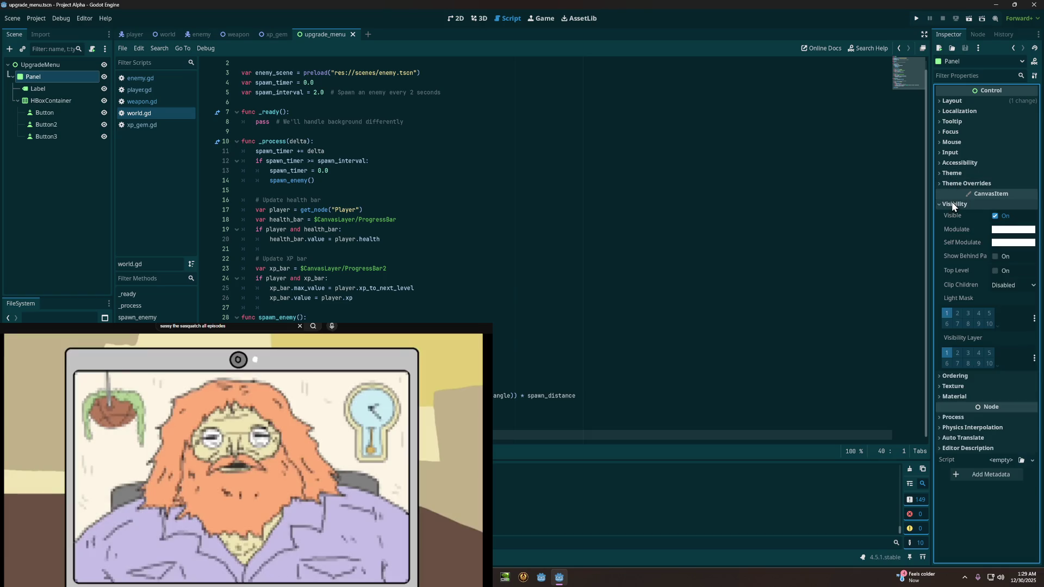
left_click(952, 203)
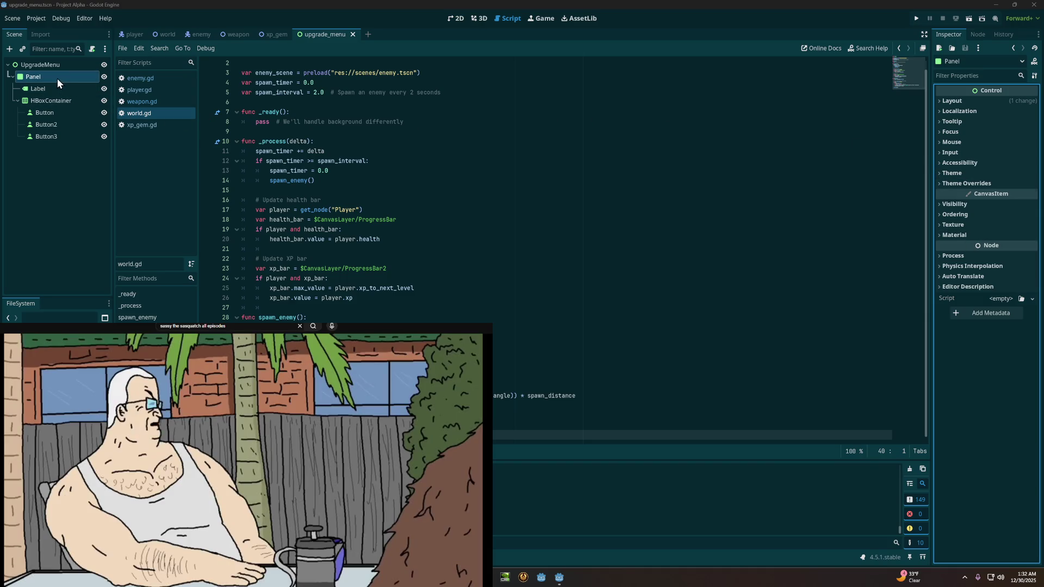
left_click(55, 78)
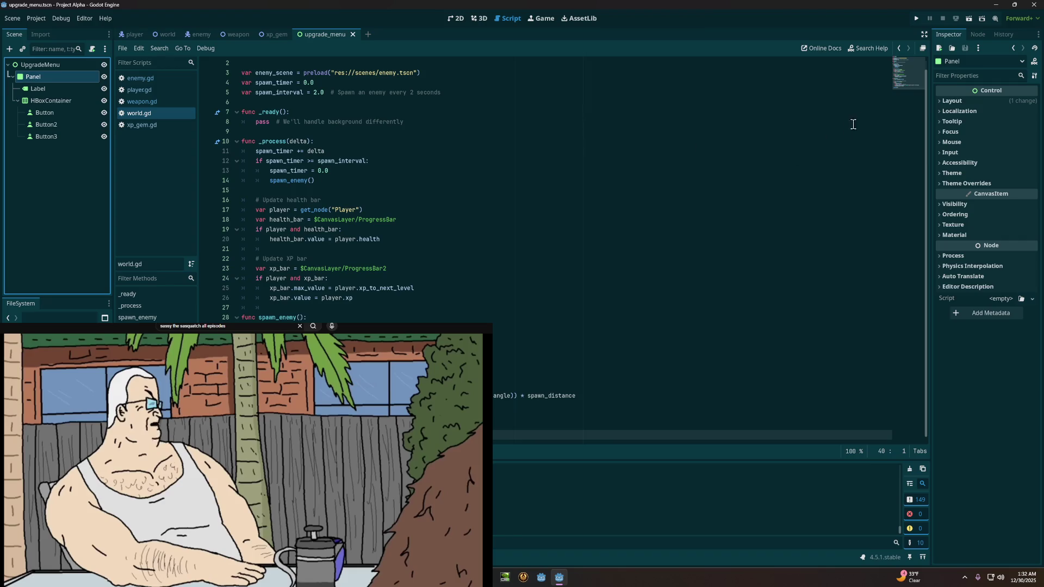
left_click(978, 103)
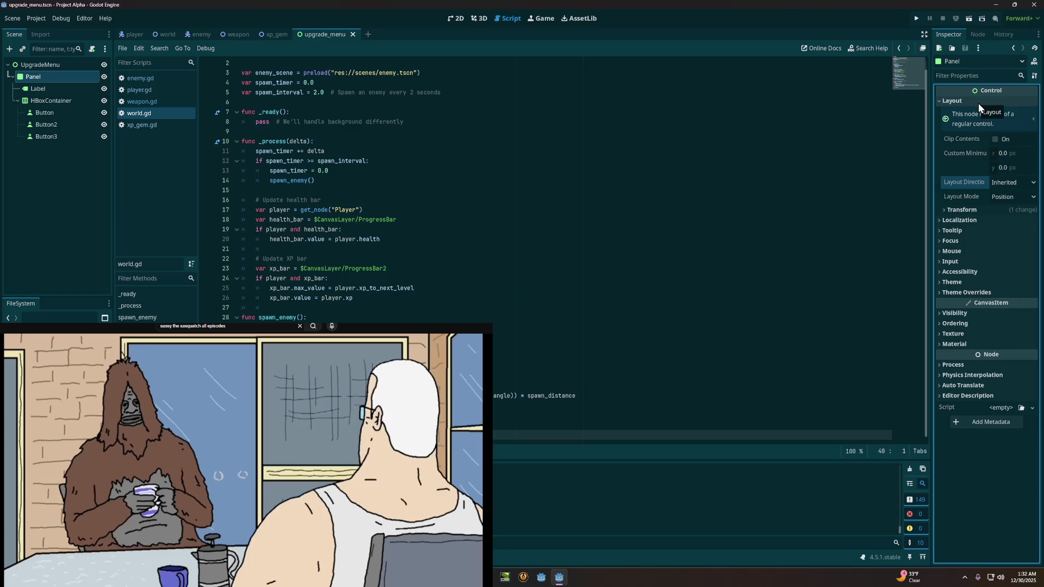
left_click(1002, 183)
left_click(1003, 184)
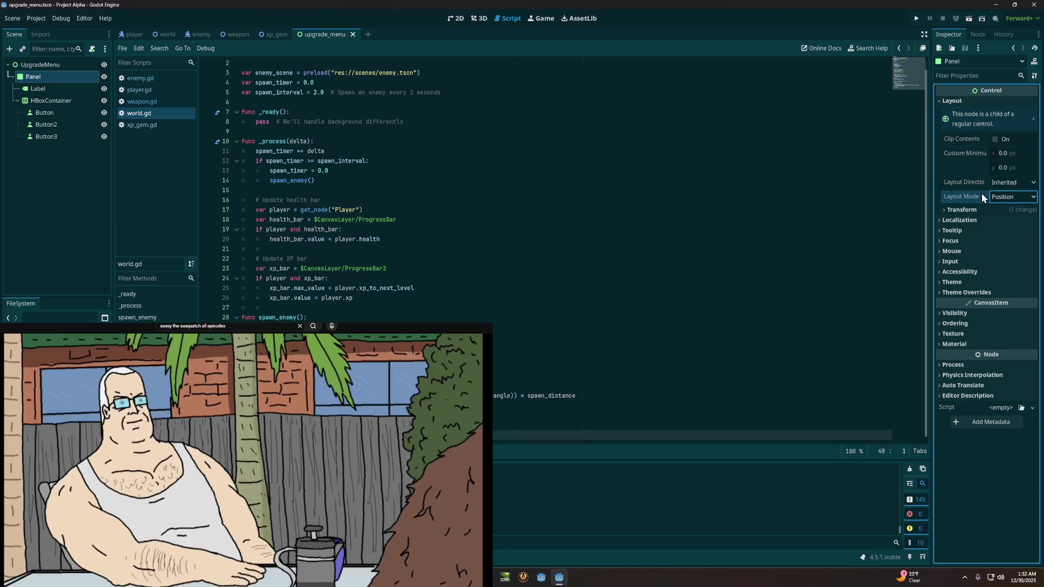
left_click(959, 209)
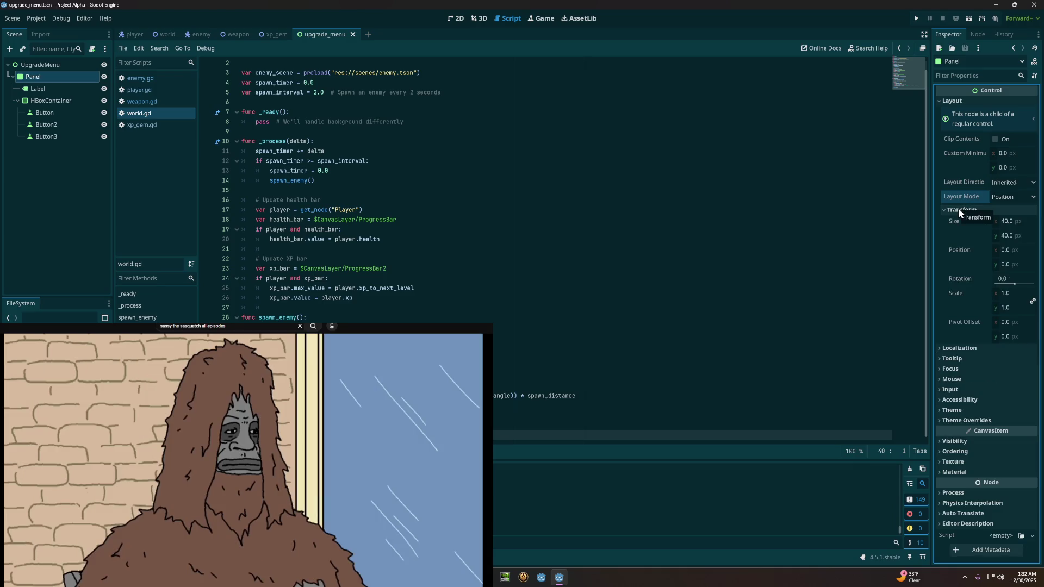
left_click(958, 208)
left_click(954, 101)
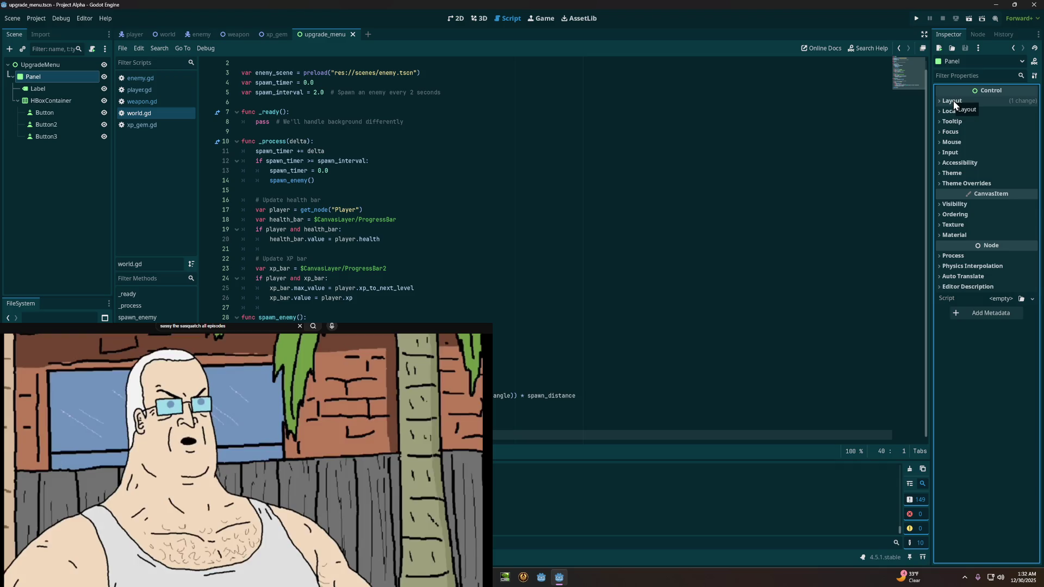
left_click(952, 100)
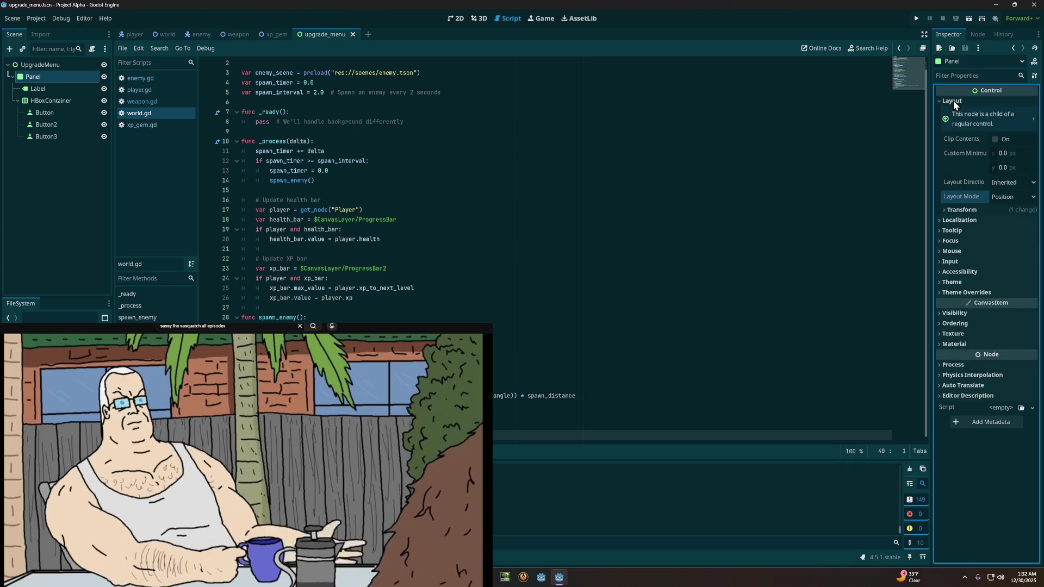
left_click(954, 101)
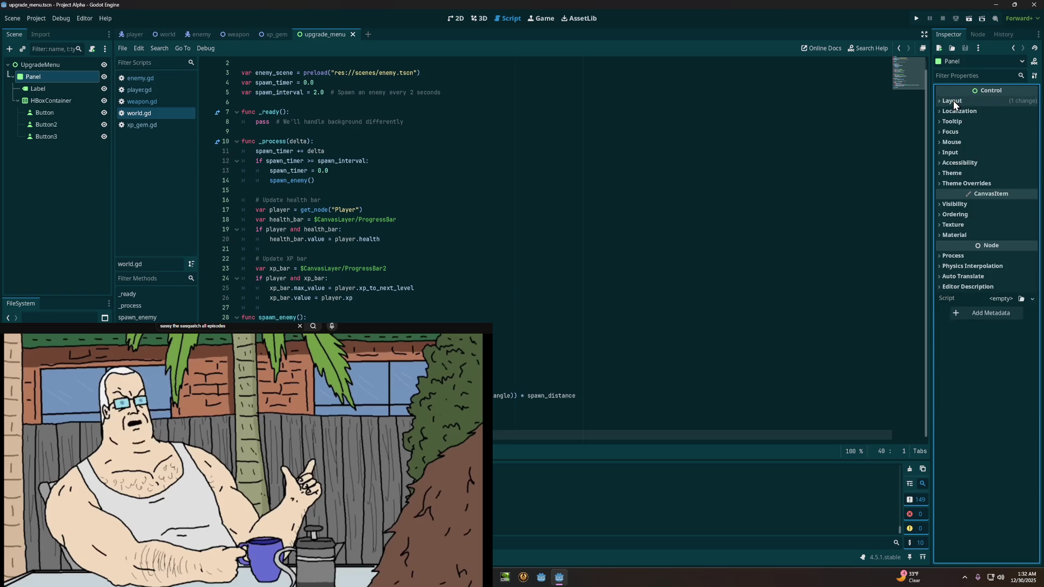
left_click(953, 101)
left_click(954, 100)
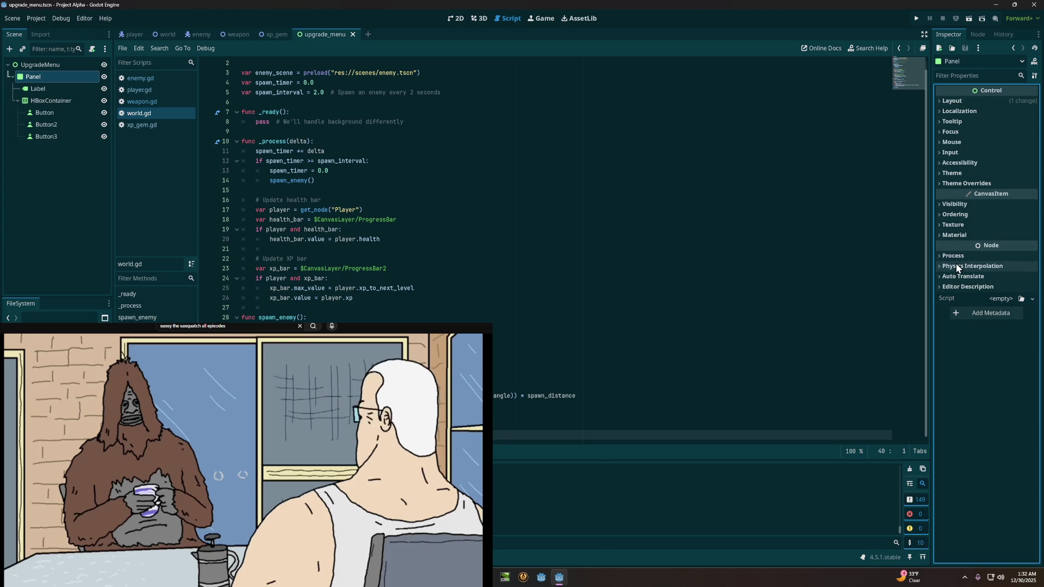
left_click(962, 108)
left_click(962, 107)
left_click(960, 122)
left_click(960, 122)
left_click(957, 133)
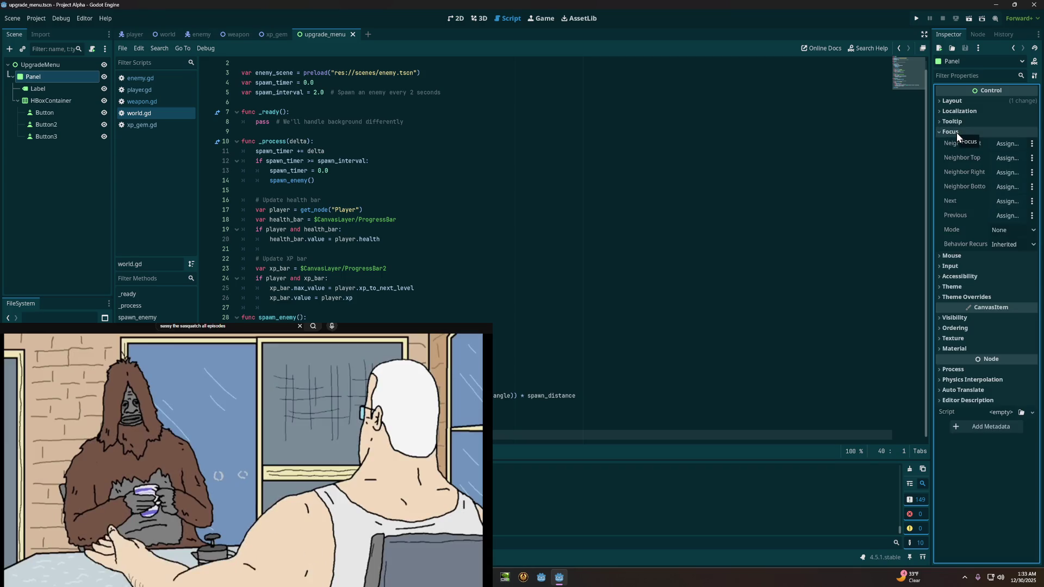
left_click(957, 134)
left_click(959, 144)
left_click(961, 143)
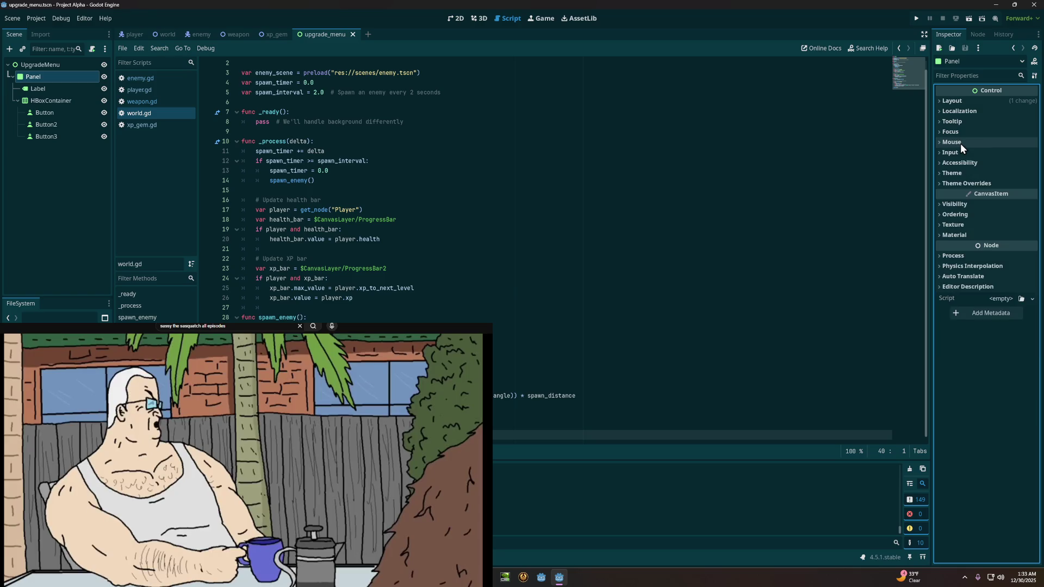
left_click(963, 152)
left_click(963, 153)
left_click(962, 162)
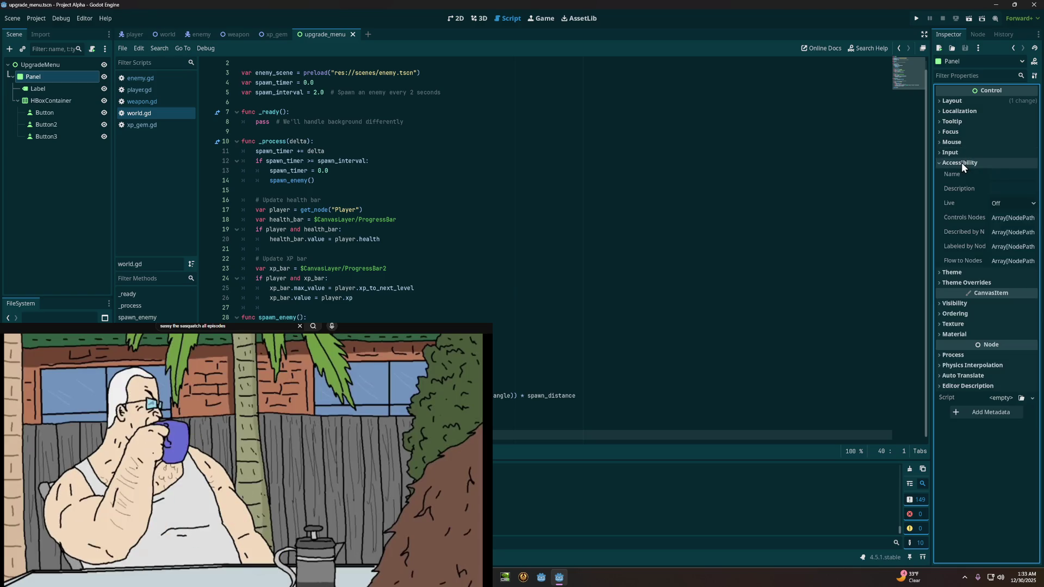
left_click(962, 163)
left_click(961, 175)
left_click(960, 174)
left_click(957, 183)
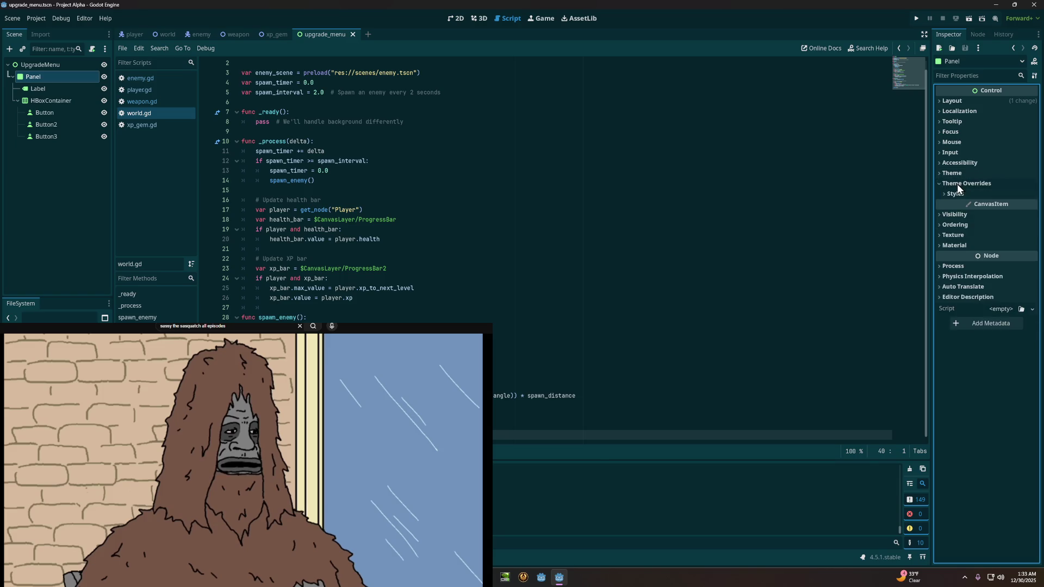
left_click(957, 183)
left_click(957, 204)
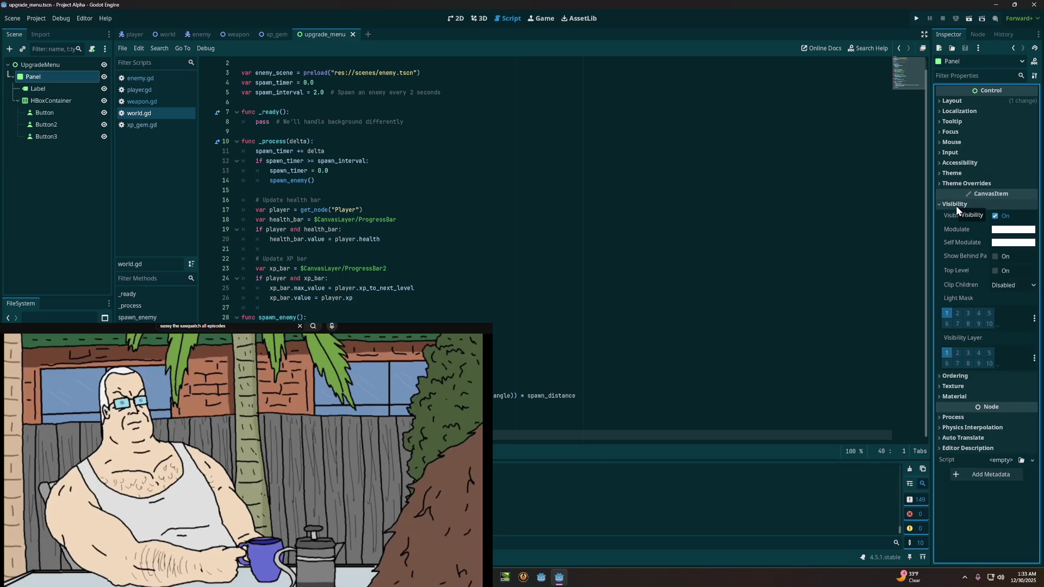
left_click(956, 205)
left_click(955, 214)
left_click(954, 214)
left_click(952, 225)
left_click(953, 225)
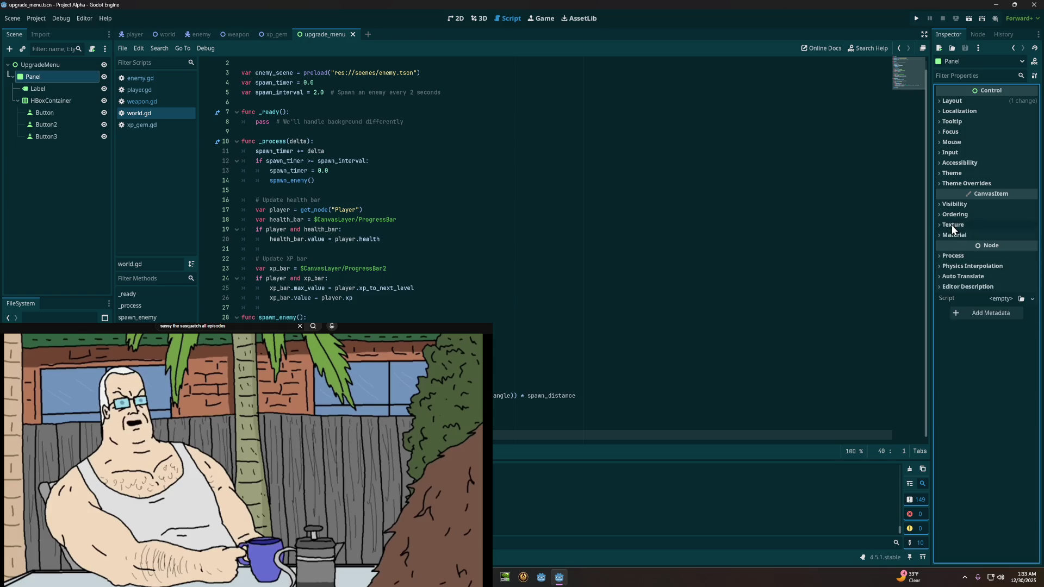
left_click(951, 235)
left_click(952, 235)
left_click(949, 255)
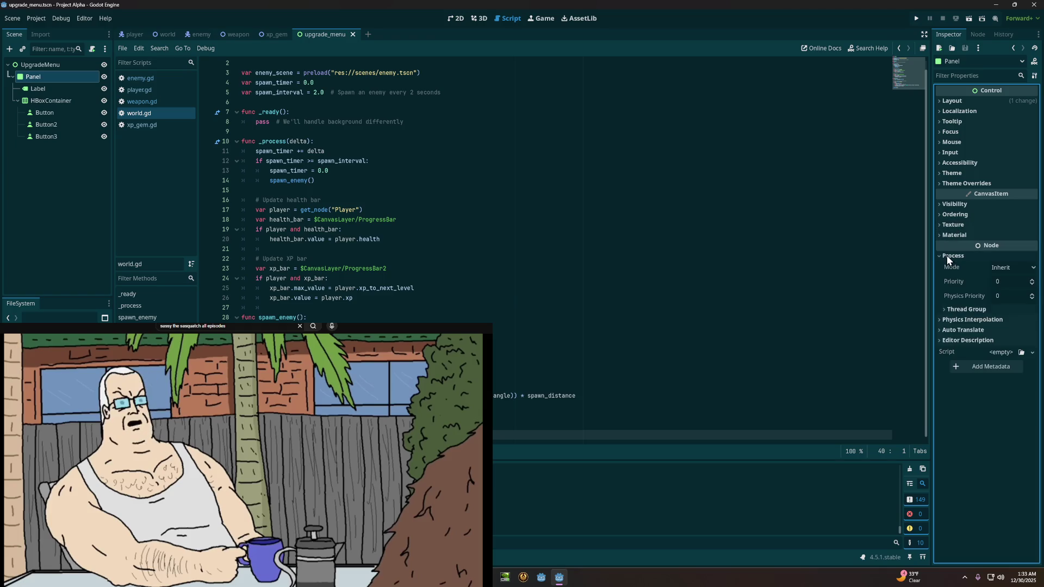
left_click(950, 256)
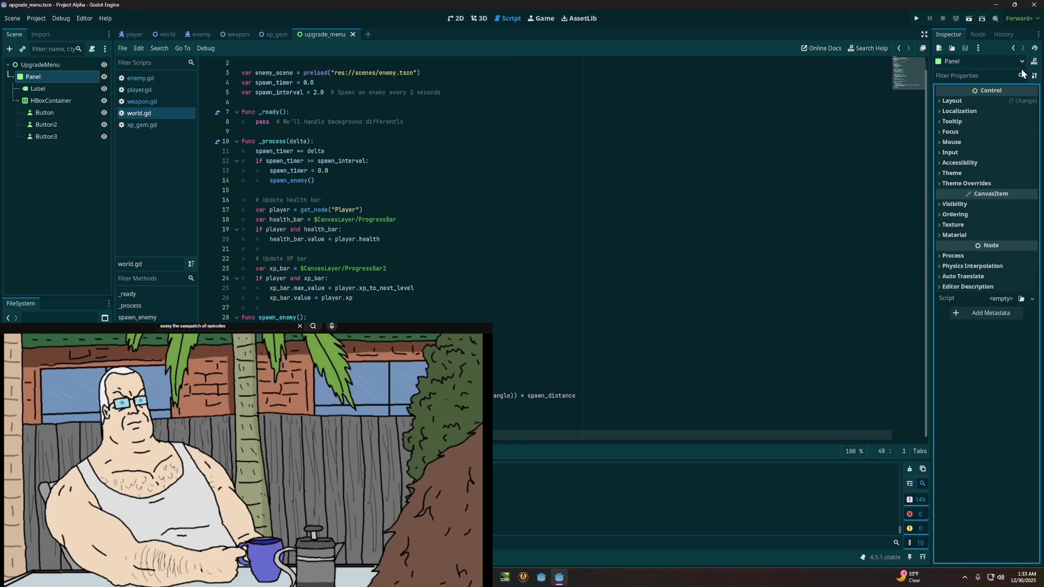
left_click(1020, 65)
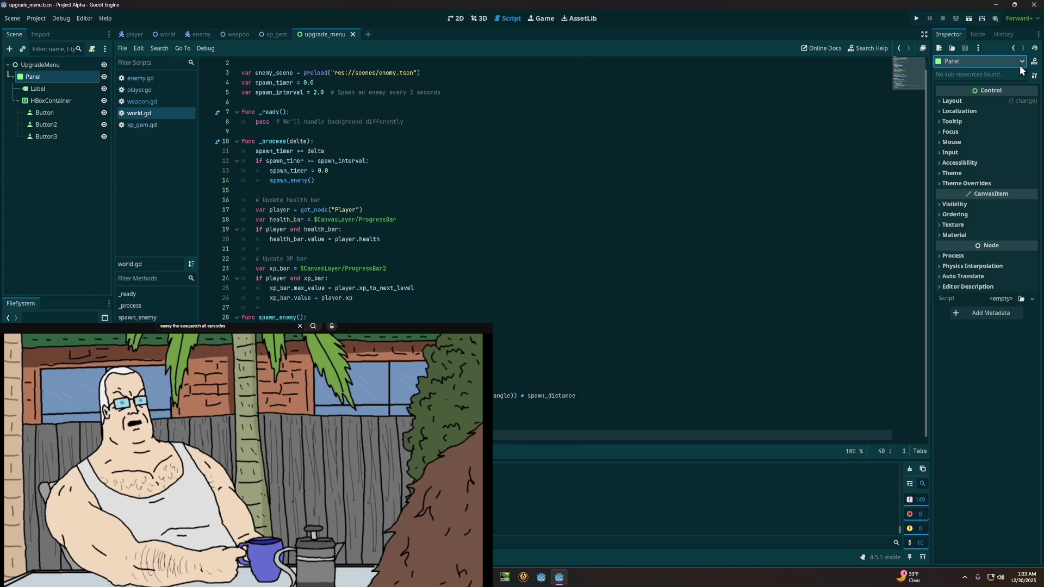
left_click(1020, 65)
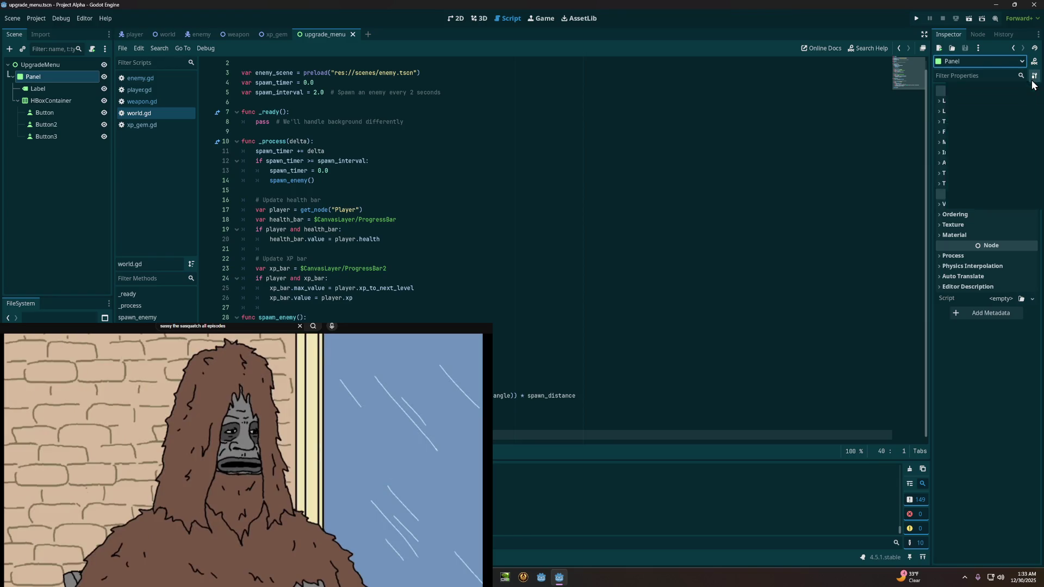
left_click(1034, 77)
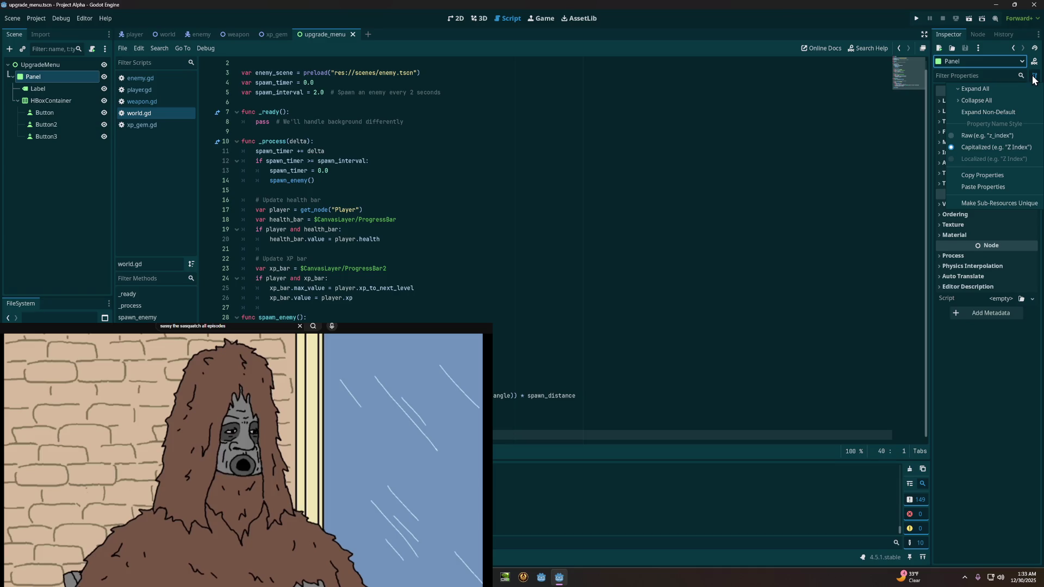
left_click(1034, 78)
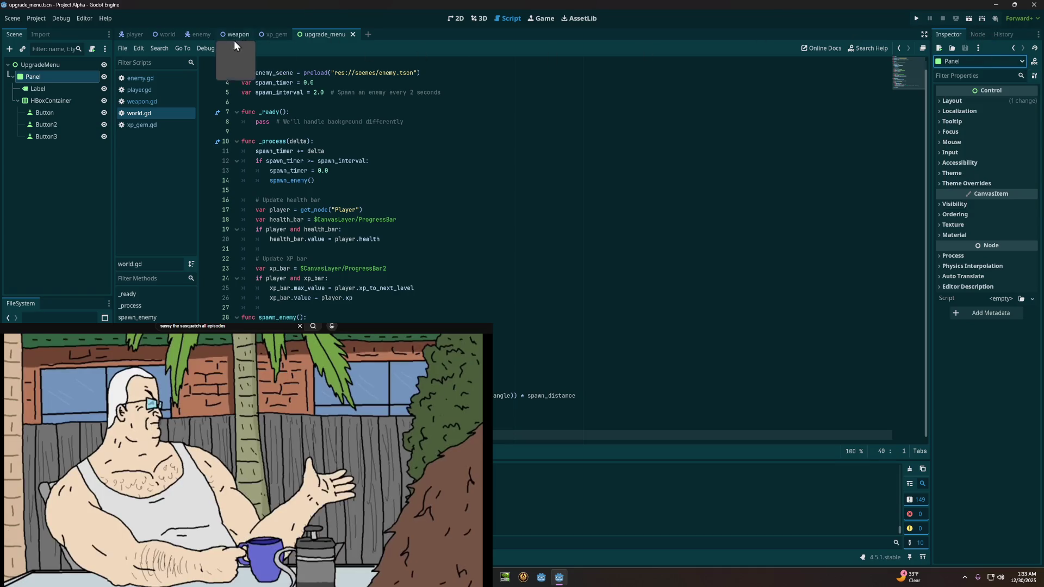
left_click(33, 20)
left_click(31, 19)
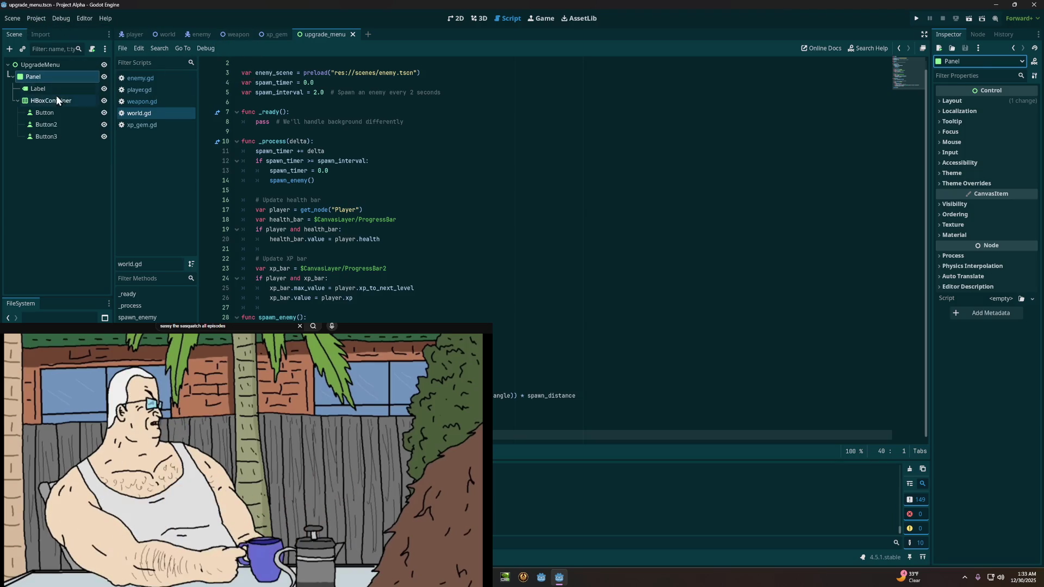
right_click(51, 78)
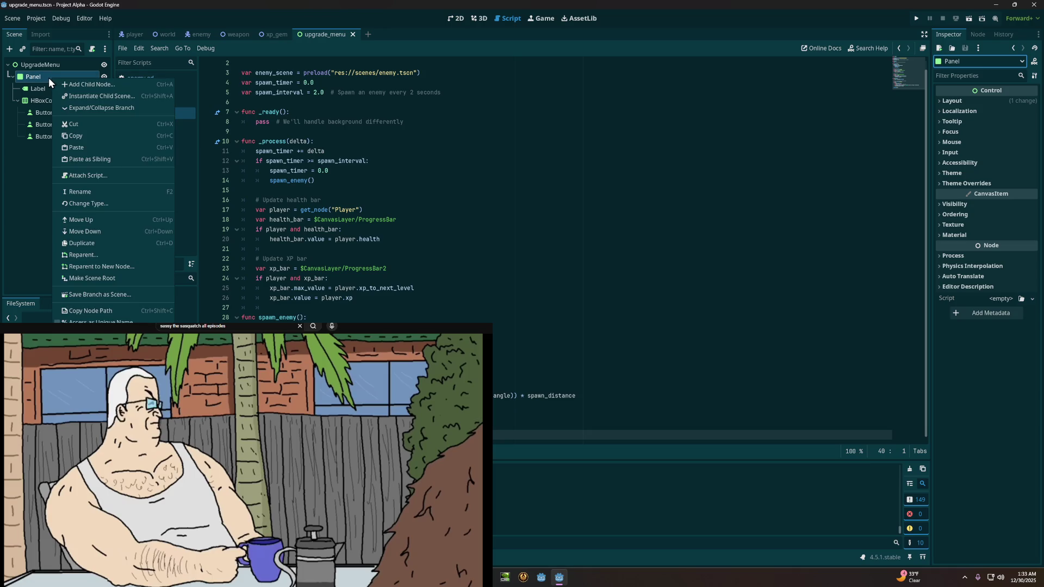
left_click(50, 77)
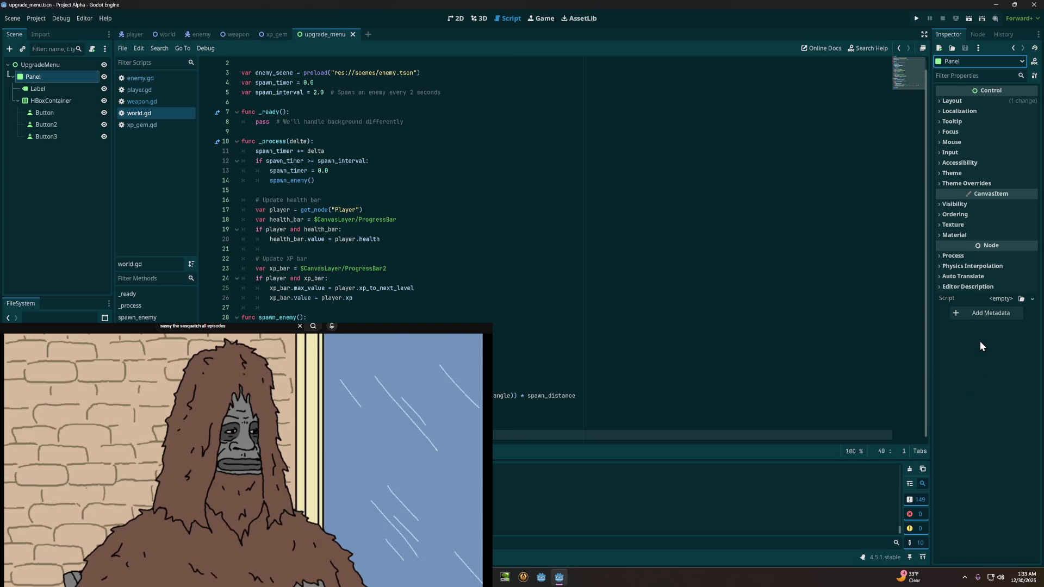
left_click(973, 101)
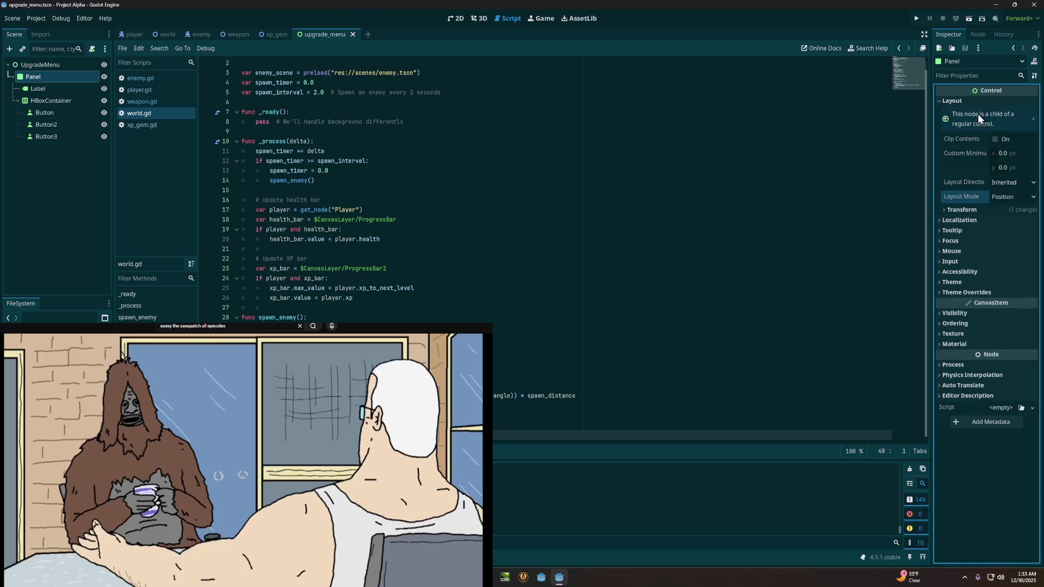
Step: Inspect the Panel's positioning hint and Transform values, then open the Debug menu
left_click(993, 127)
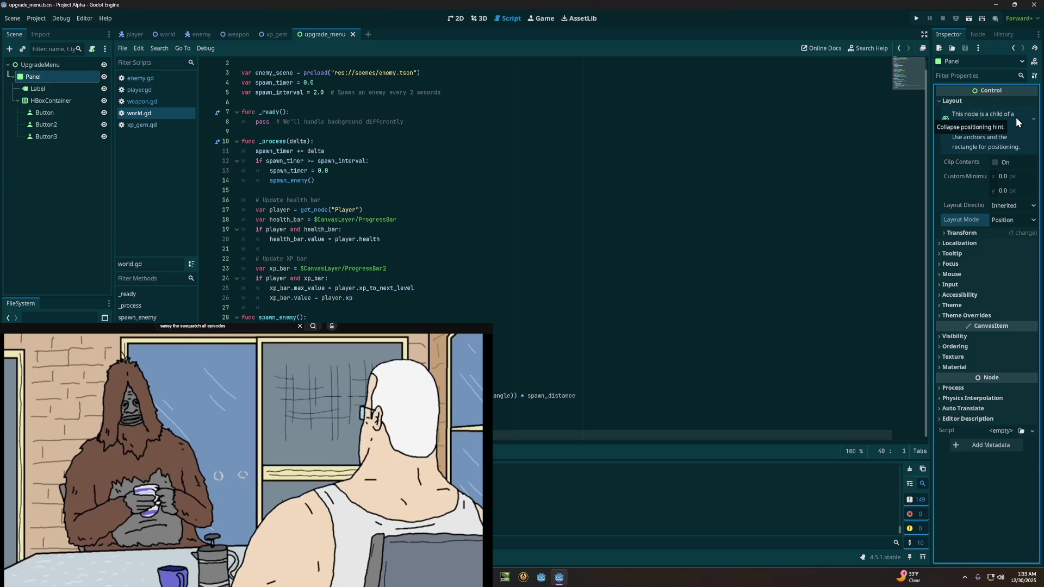
left_click(1015, 117)
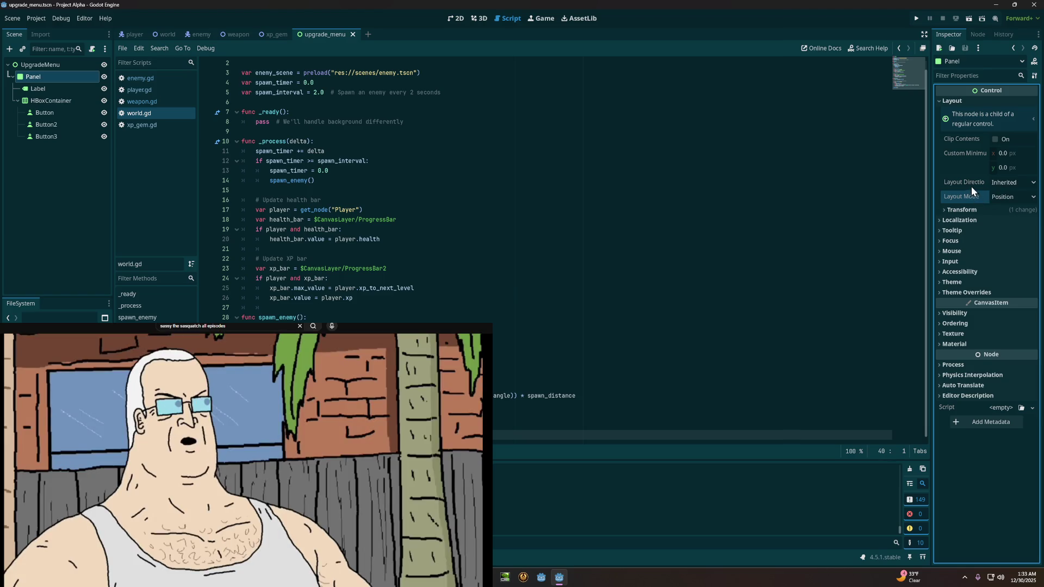
left_click(964, 209)
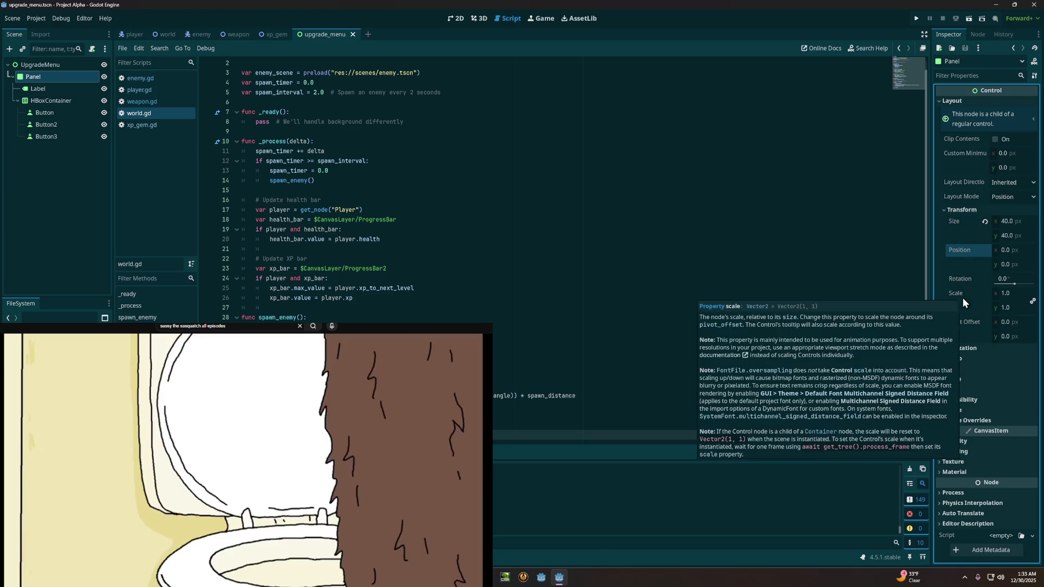
mouse_move(963, 252)
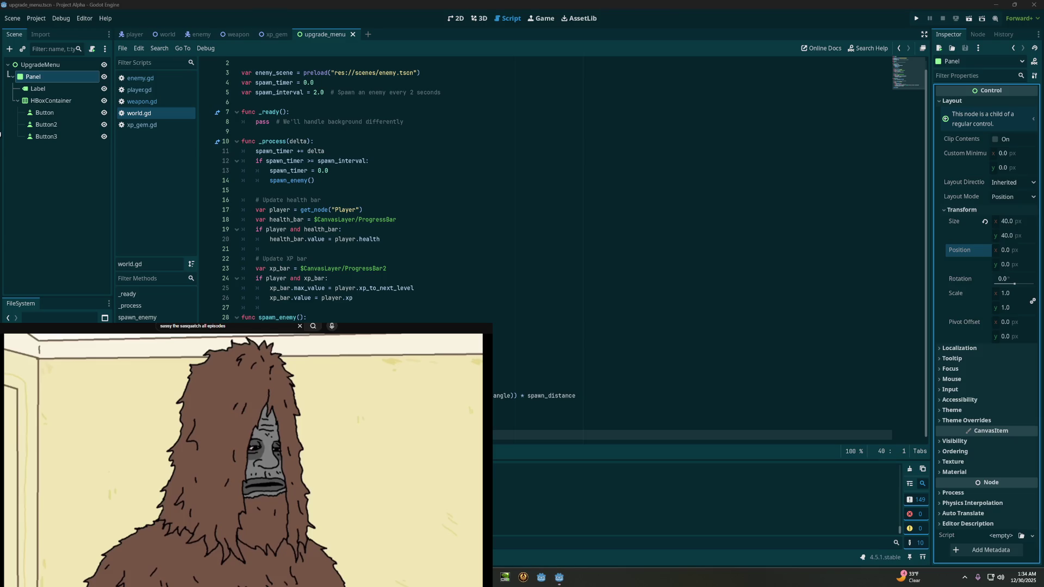
left_click(569, 6)
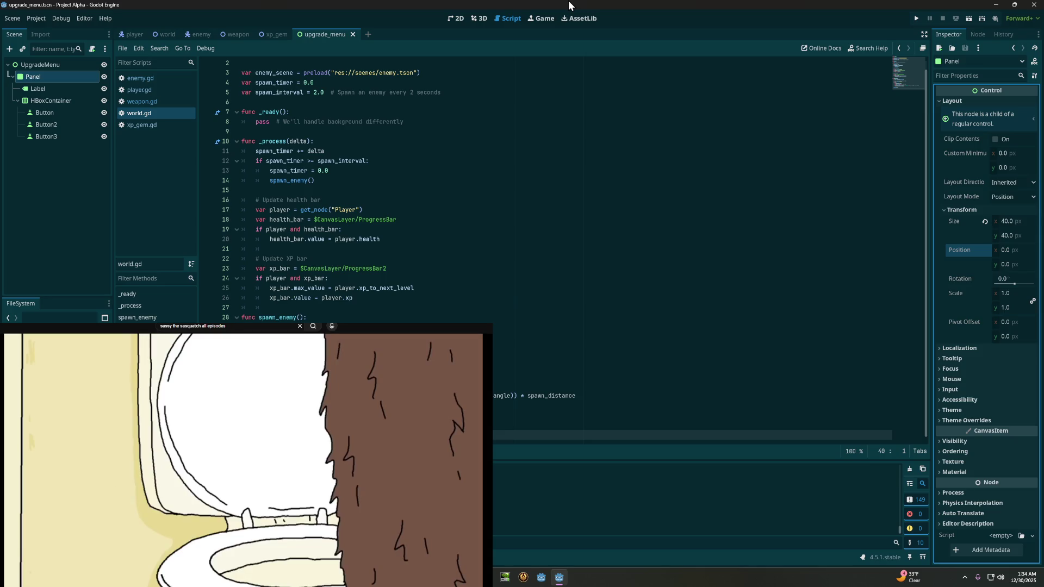
left_click(60, 19)
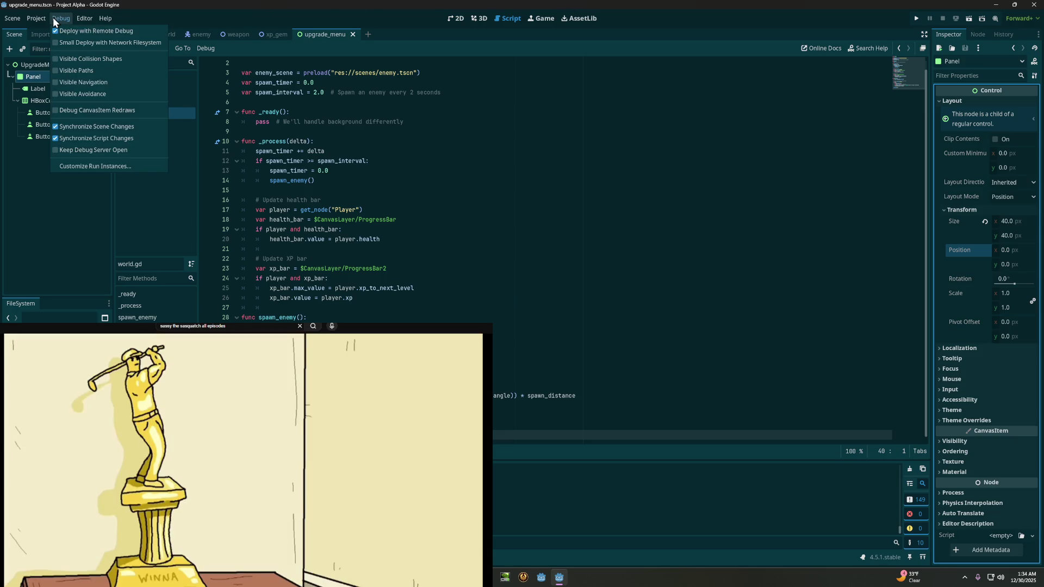
Step: Browse the Project and Editor menus without choosing anything
left_click(52, 17)
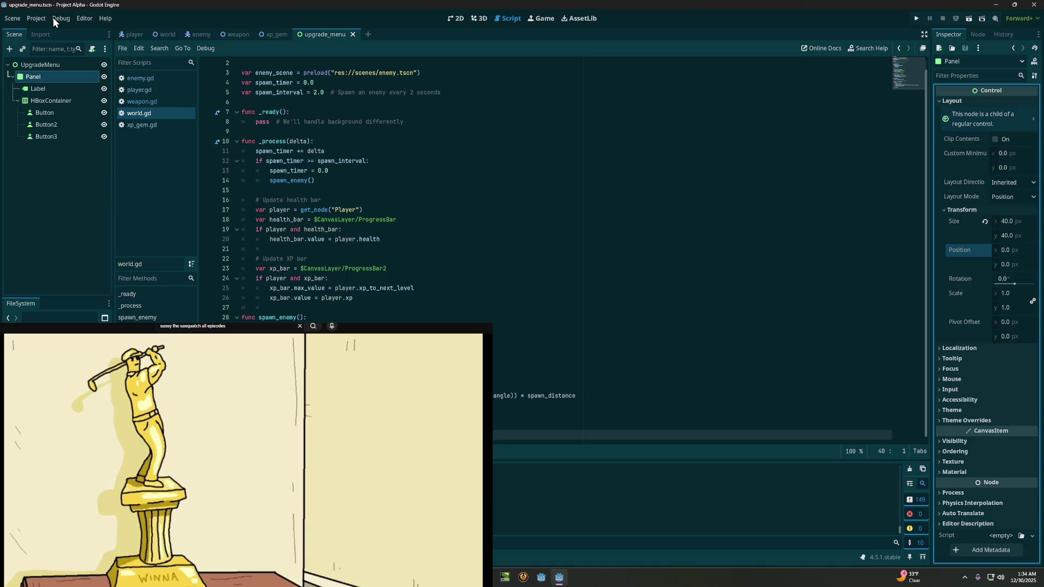
left_click(53, 18)
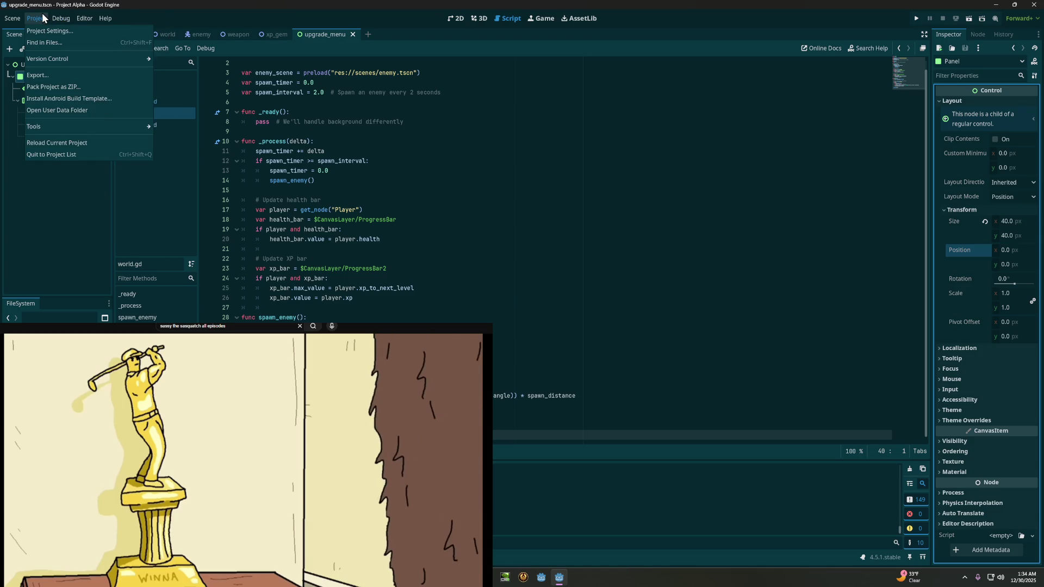
left_click(42, 15)
left_click(86, 15)
left_click(85, 15)
Step: Collapse the Panel's Transform and Layout sections and check its empty sub-resources list
left_click(38, 79)
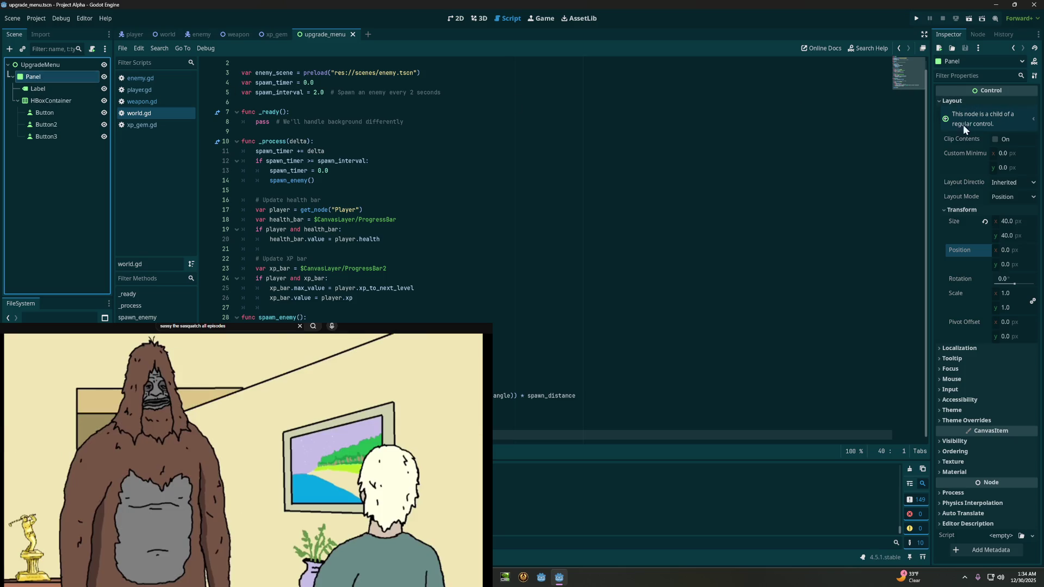
left_click(971, 210)
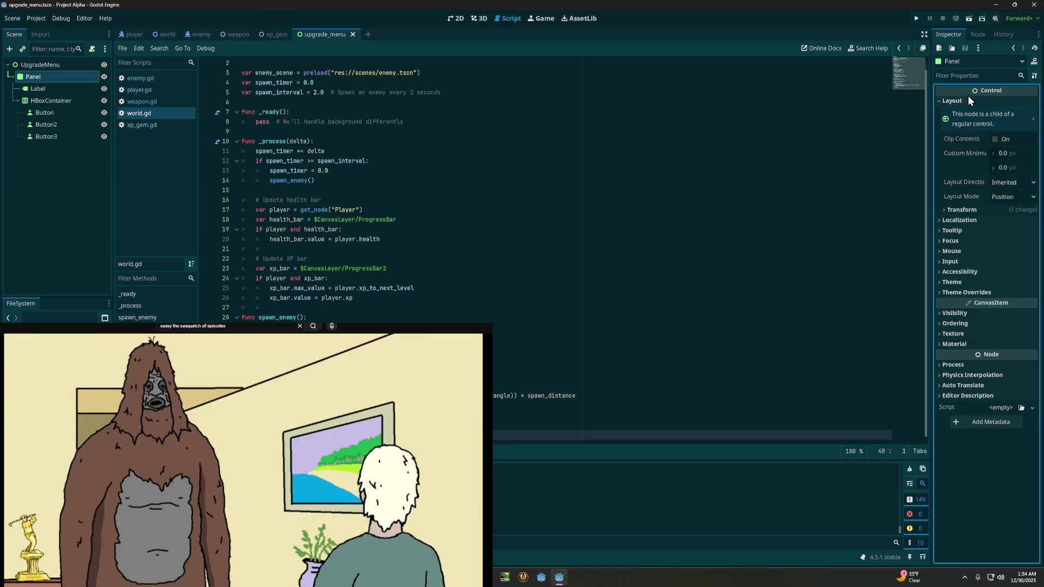
left_click(968, 98)
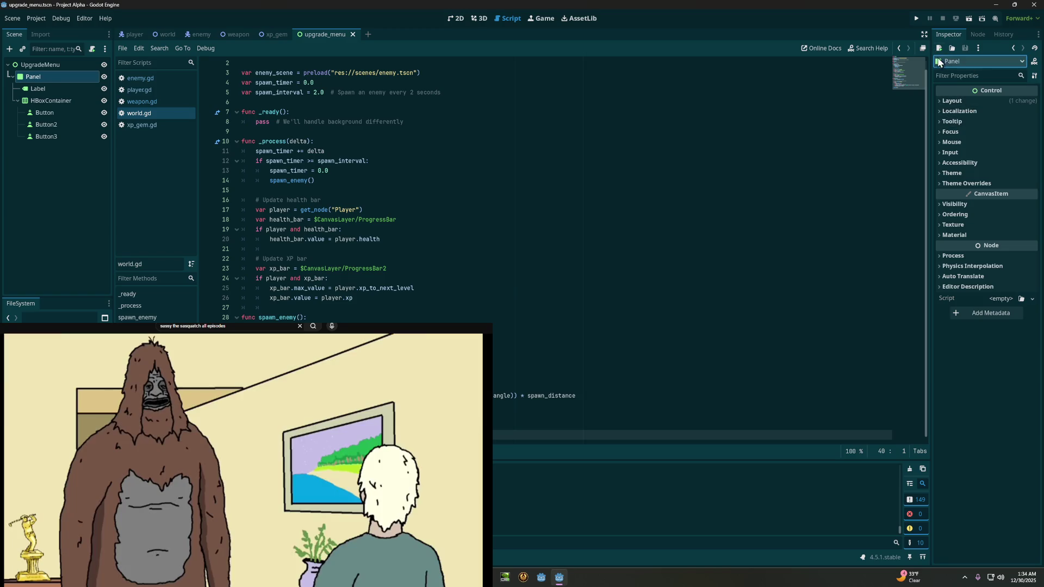
left_click(944, 64)
left_click(993, 61)
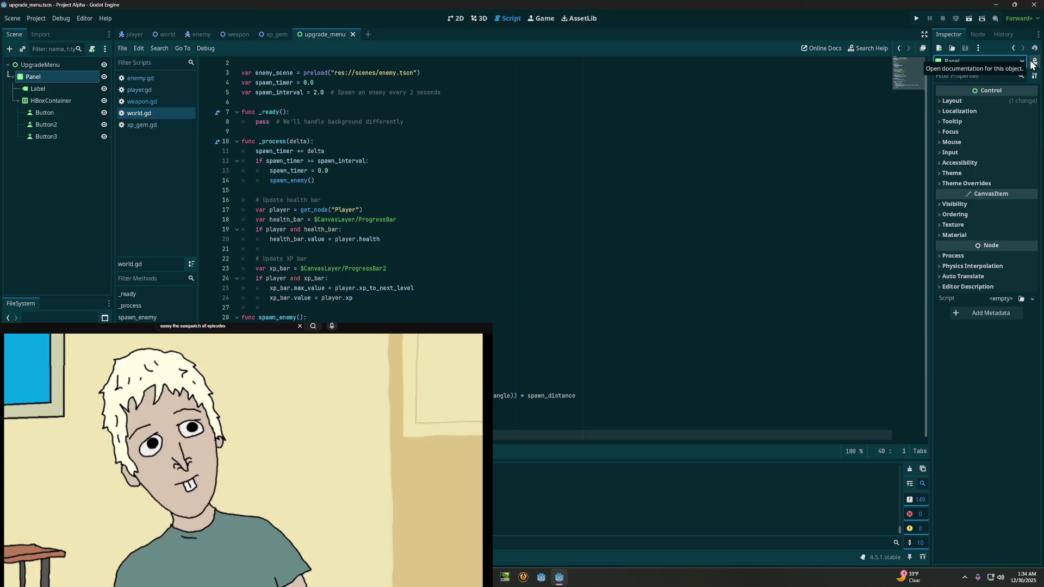
Step: Read the Panel class documentation, then close its tab from the tab's context menu
left_click(1032, 63)
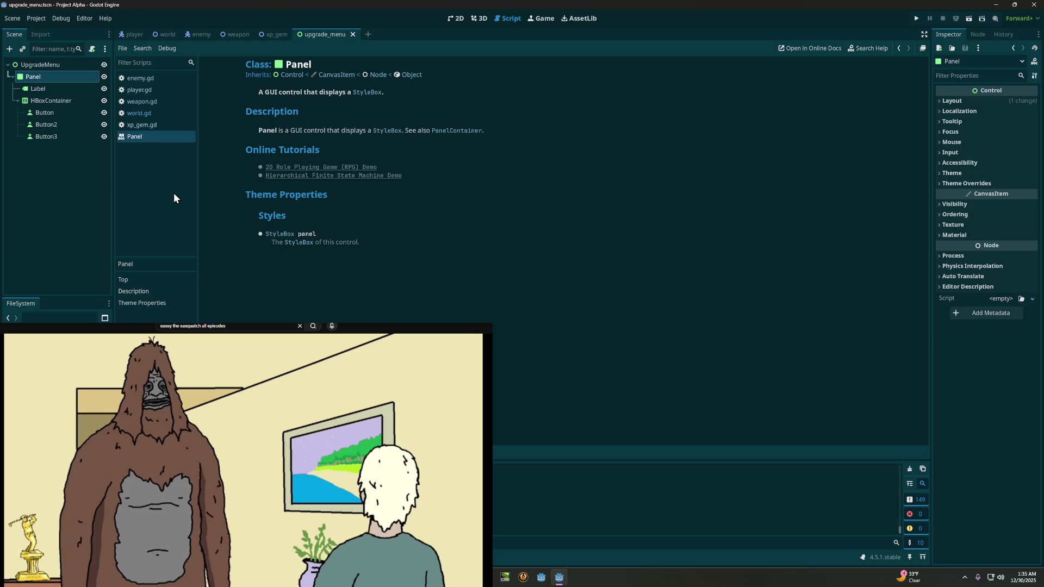
key("ctrl+z")
key("ctrl+z")
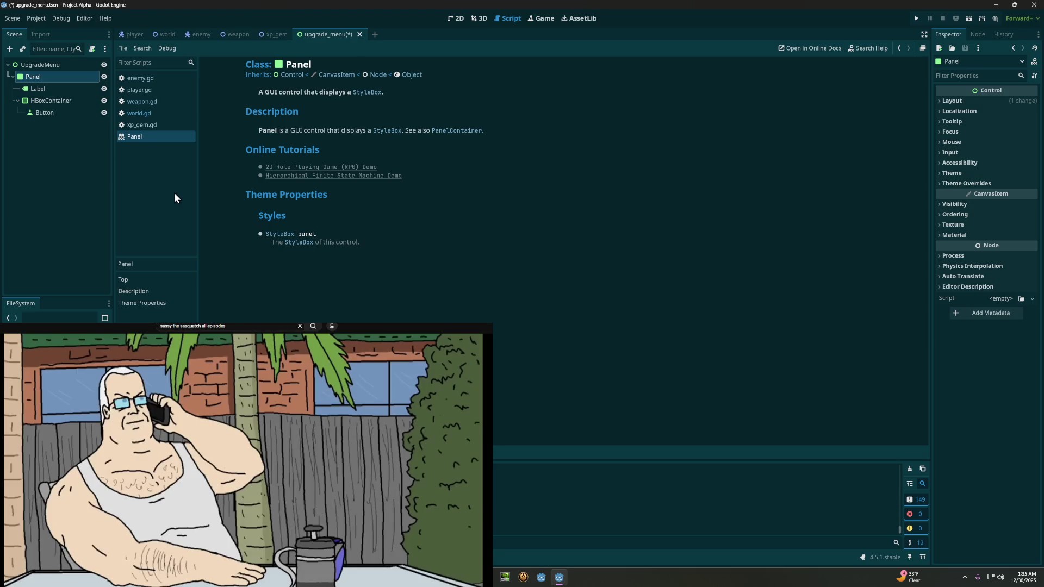
key("ctrl+shift+z")
key("ctrl+shift+z")
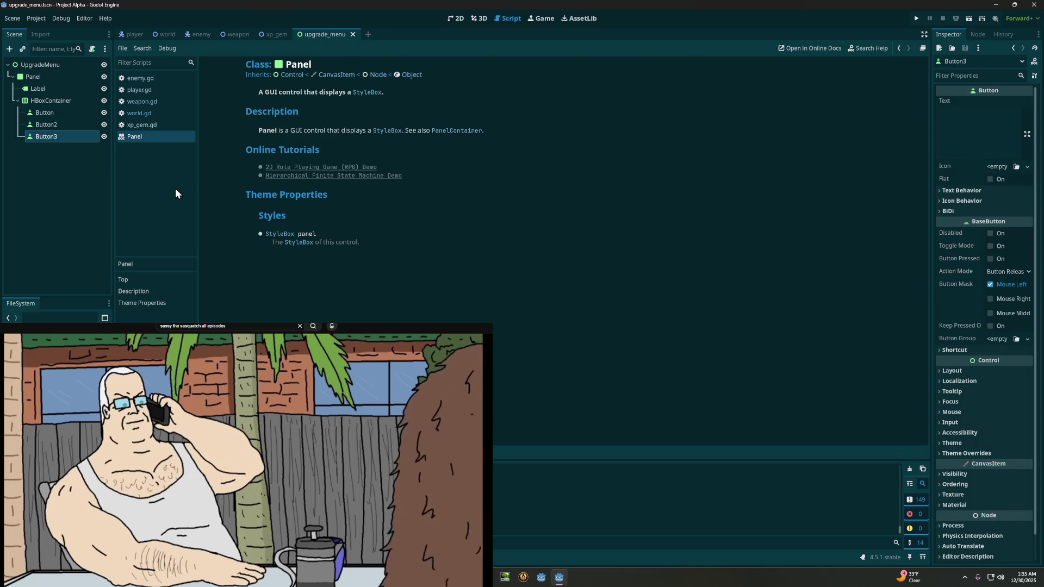
right_click(173, 135)
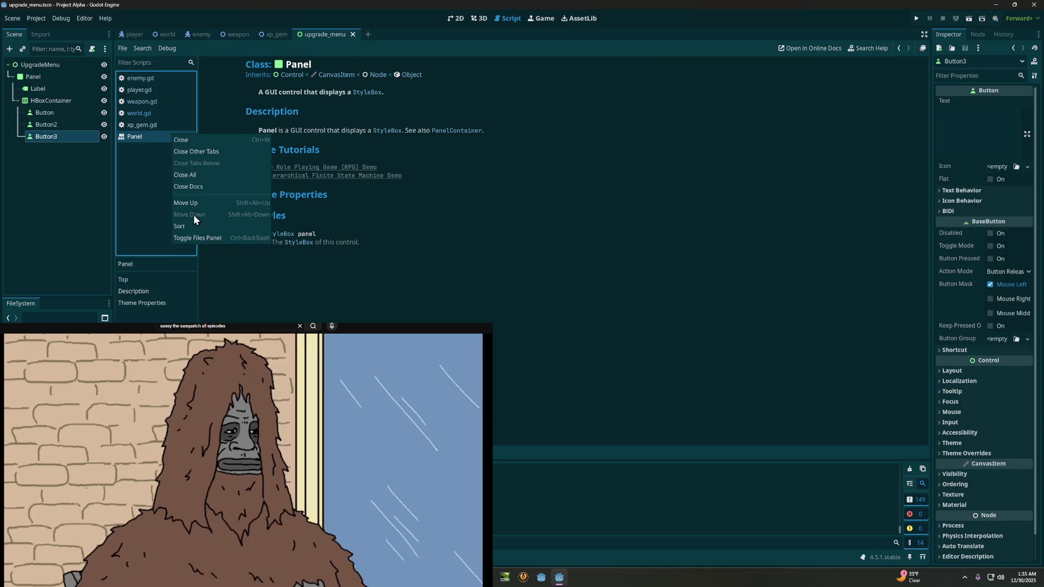
left_click(187, 142)
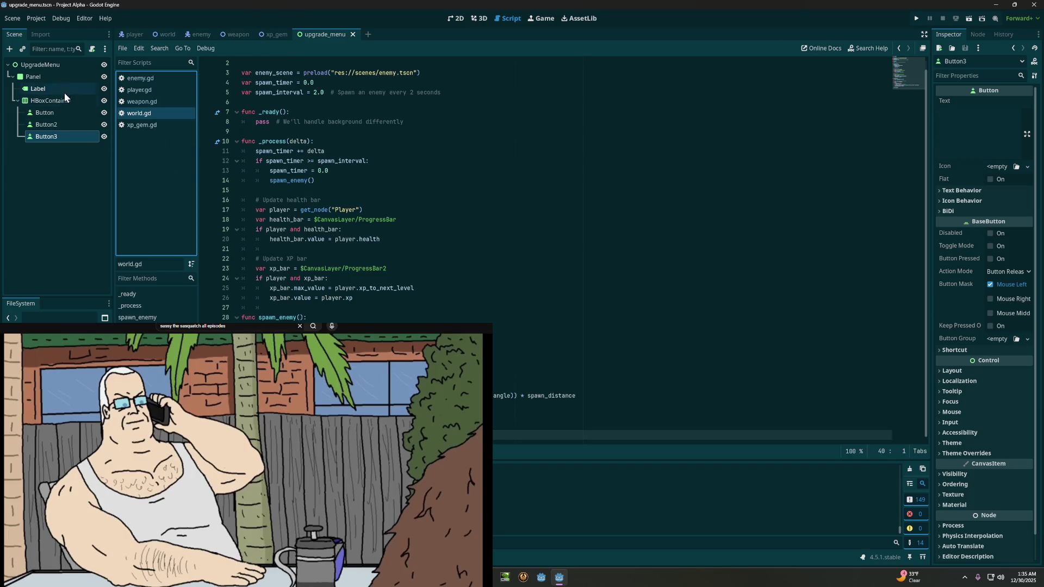
Step: Reselect the Panel node, expand its Layout properties, and briefly toggle Transform
left_click(58, 75)
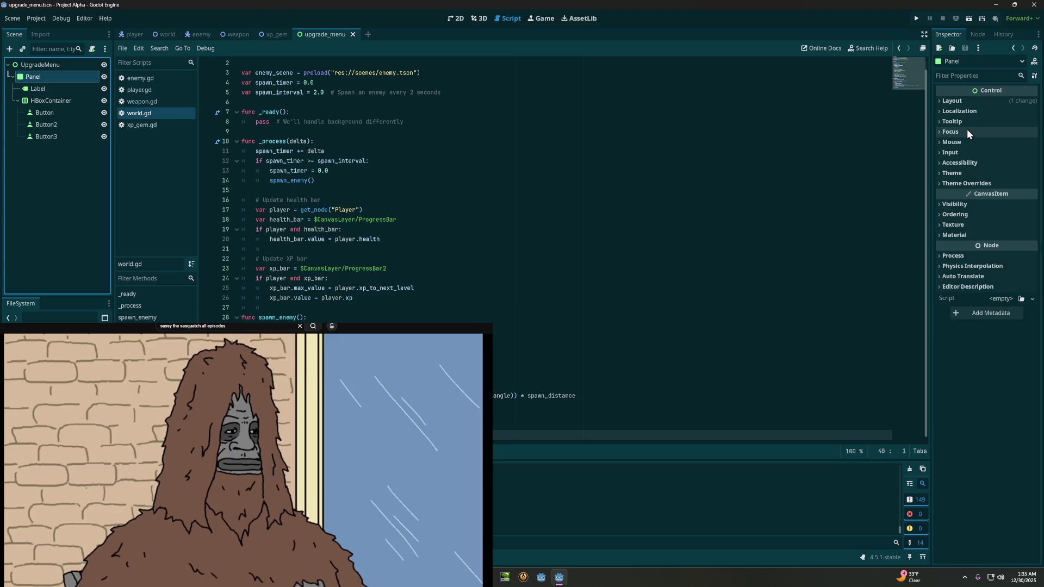
left_click(965, 102)
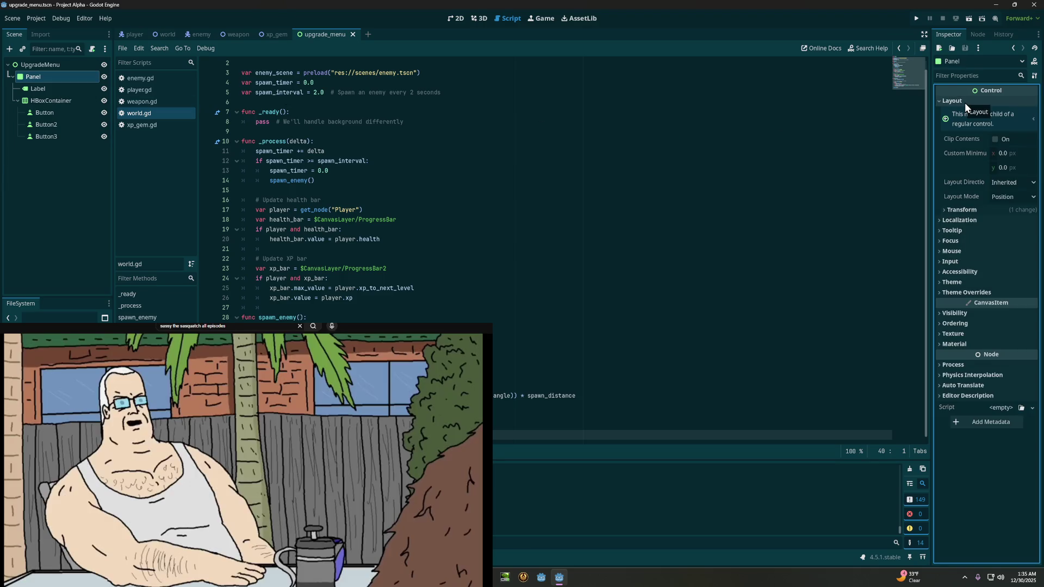
left_click(962, 210)
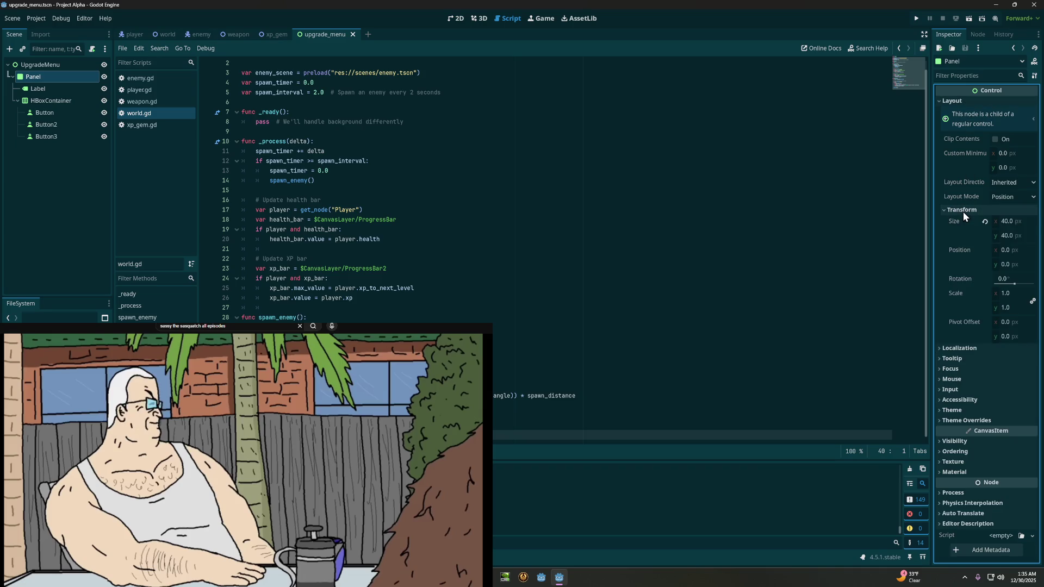
left_click(963, 209)
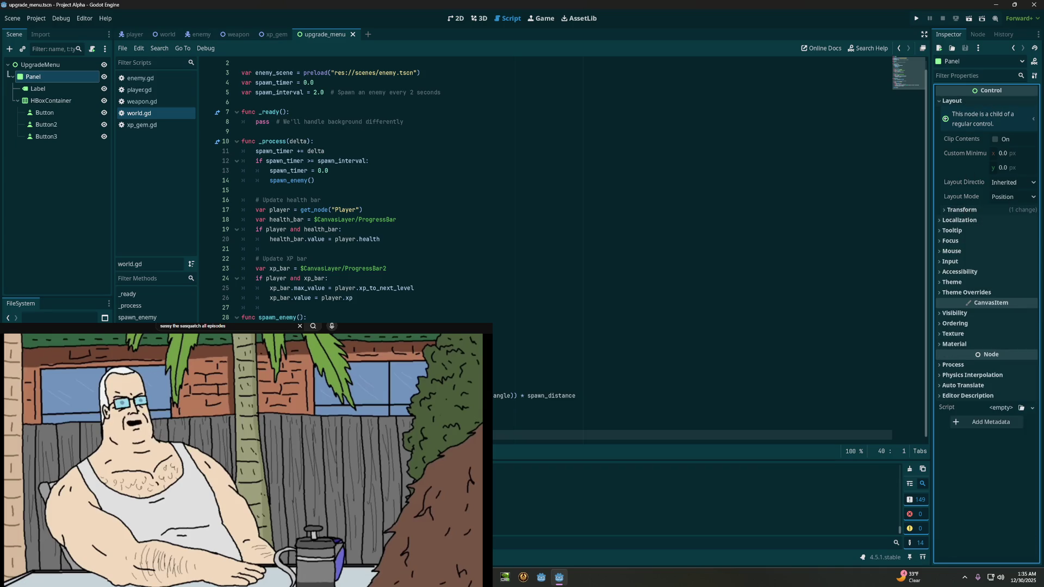
Step: Collapse Layout, show Visibility, and toggle the Texture and Material subsections
left_click(952, 102)
left_click(956, 205)
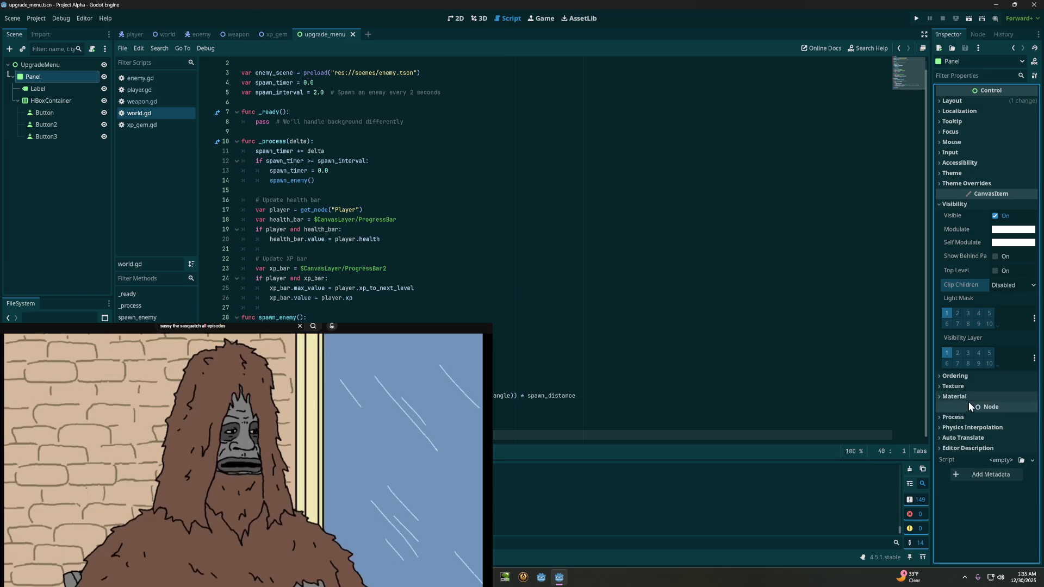
left_click(970, 387)
left_click(970, 385)
left_click(969, 386)
left_click(969, 388)
left_click(964, 395)
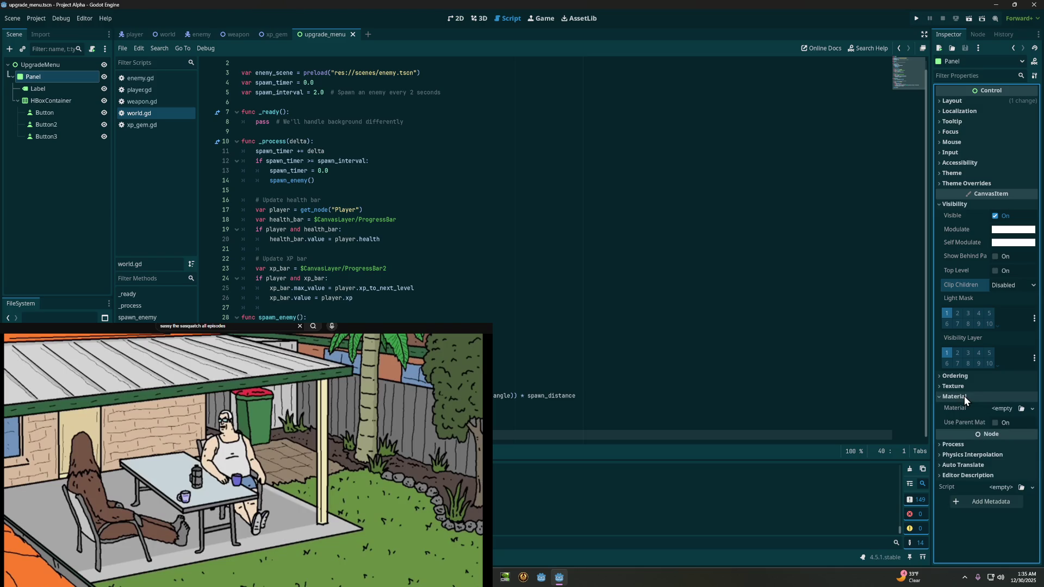
left_click(965, 396)
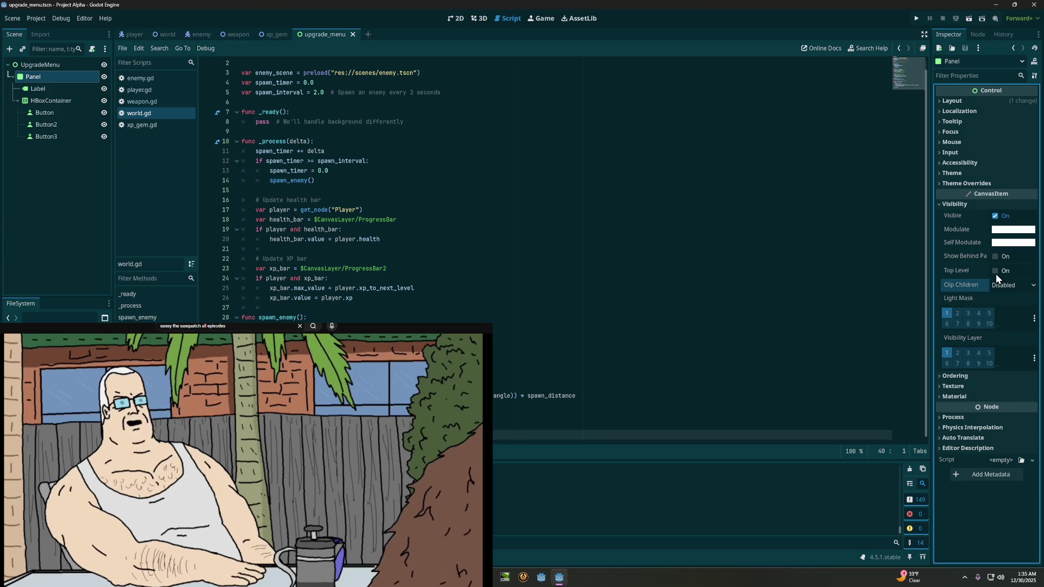
Step: Fold away Visibility, peek at Process, and fold away Theme Overrides
left_click(991, 205)
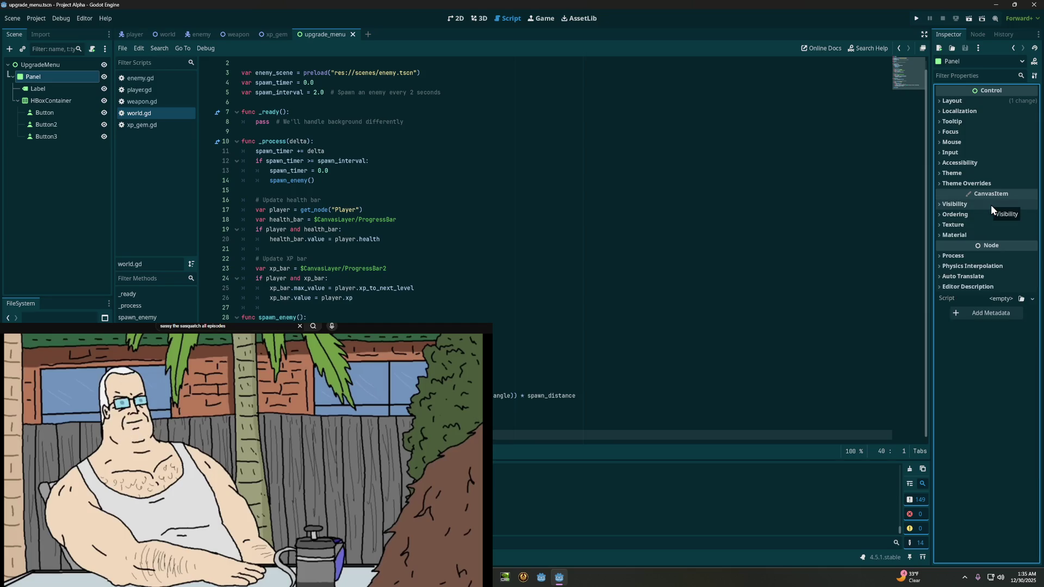
left_click(992, 204)
left_click(991, 205)
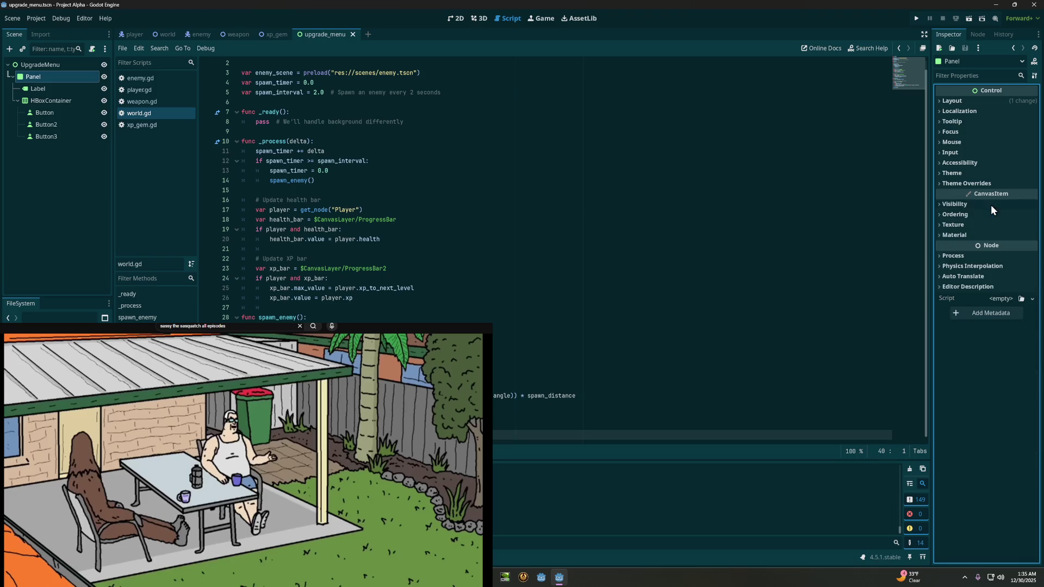
left_click(986, 255)
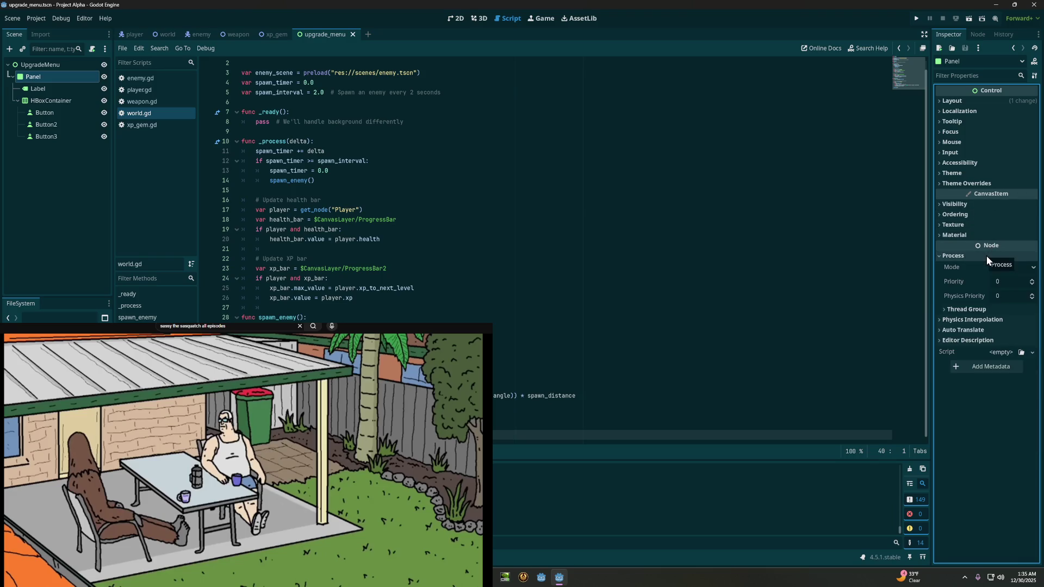
left_click(986, 255)
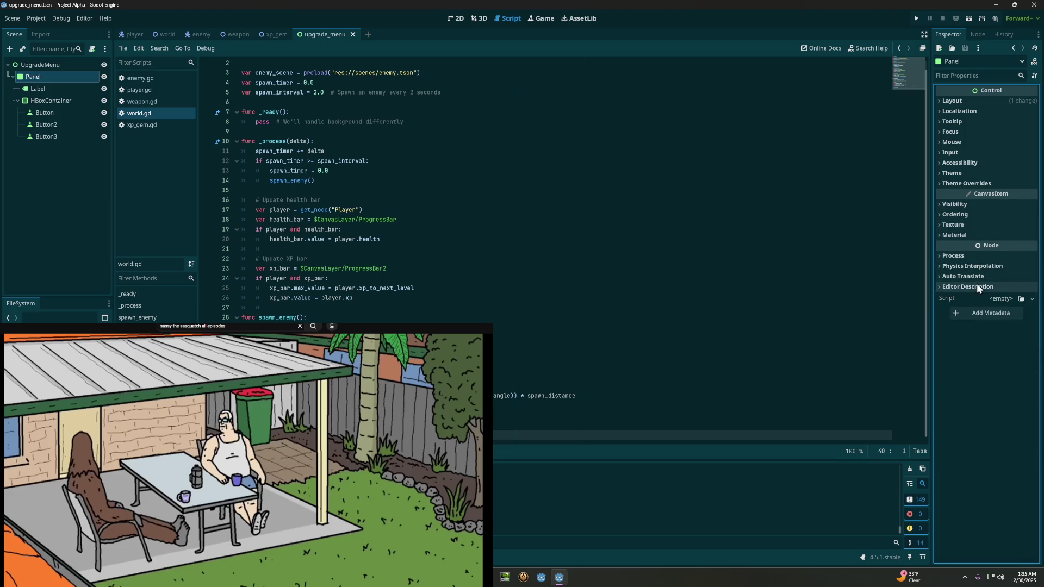
left_click(969, 185)
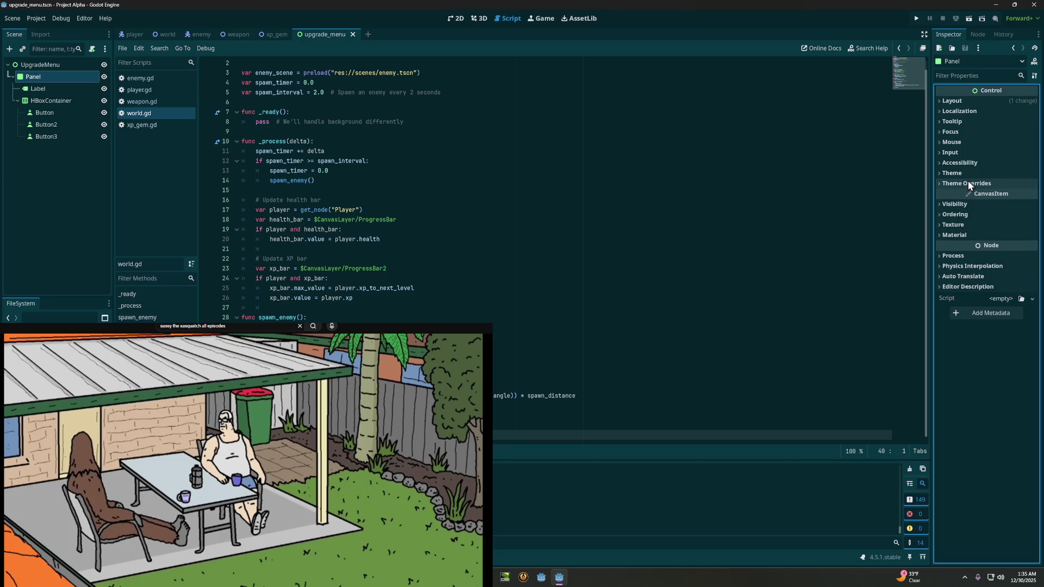
Step: Open and close the Accessibility, Input and Mouse sections in turn
left_click(1003, 165)
left_click(1002, 165)
left_click(1001, 154)
left_click(1002, 153)
left_click(1003, 144)
left_click(1003, 144)
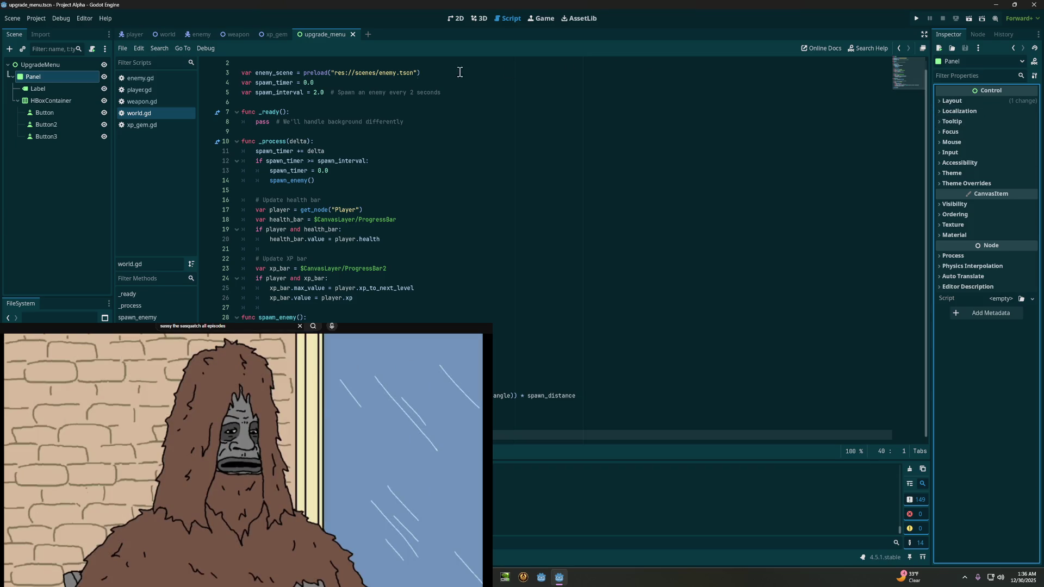
right_click(54, 75)
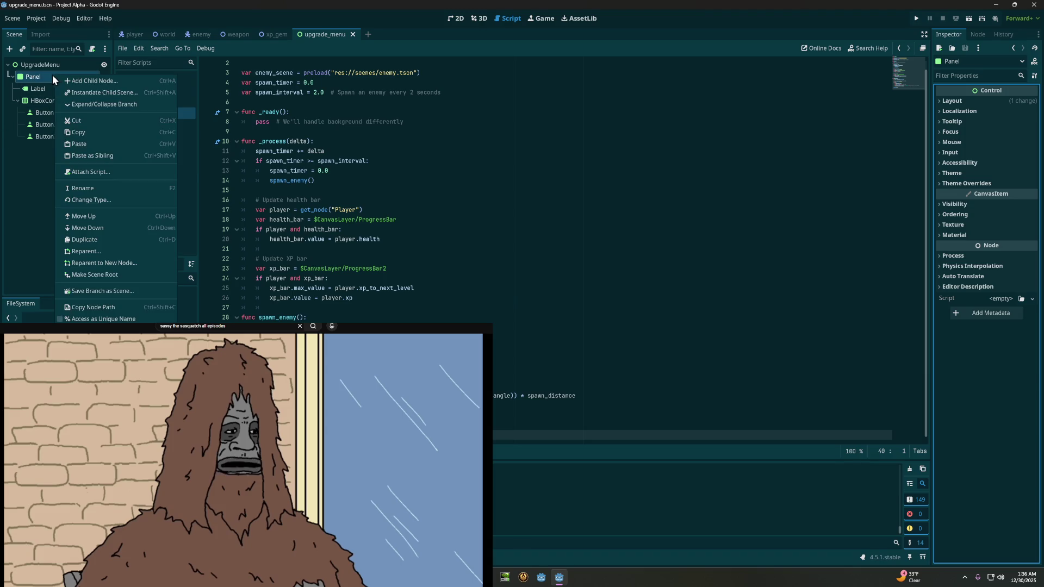
key("Escape")
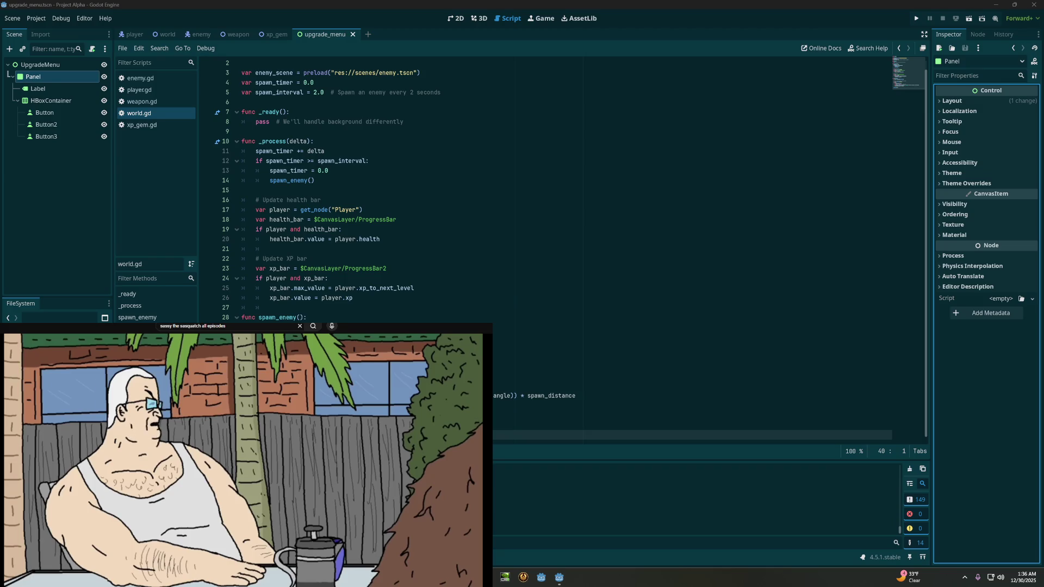
left_click(984, 203)
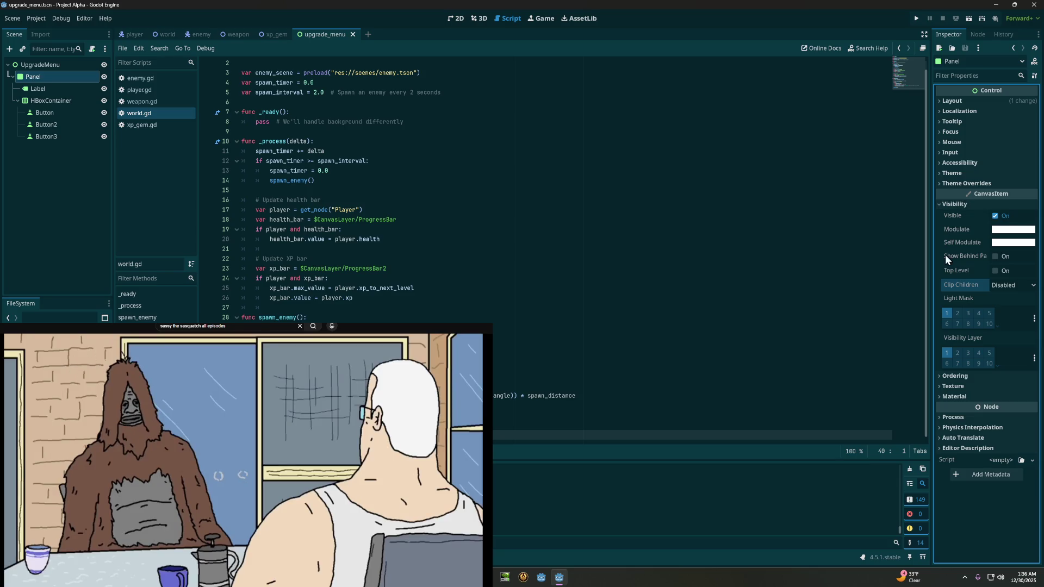
left_click(955, 204)
left_click(957, 185)
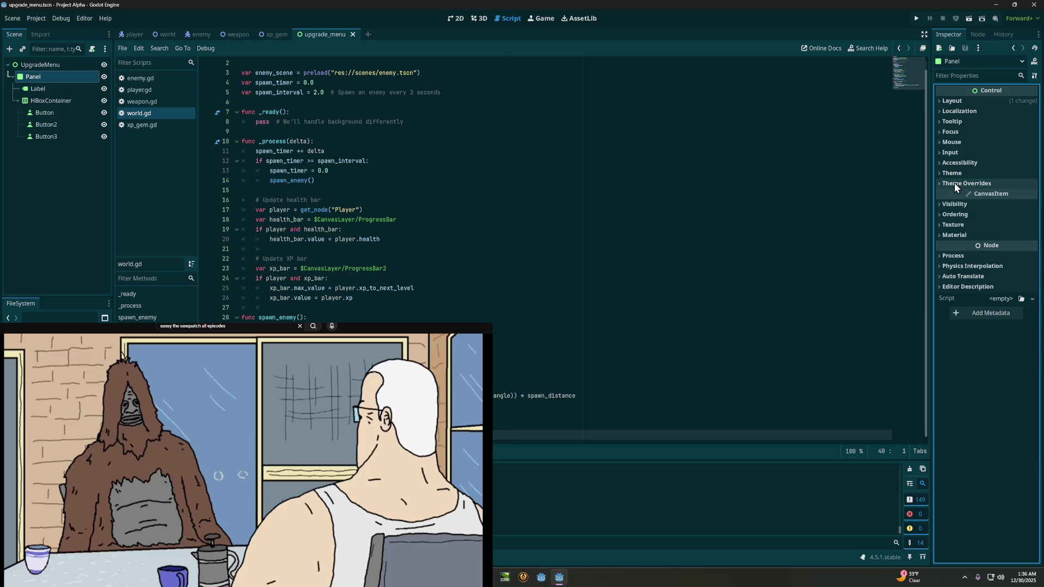
left_click(954, 193)
left_click(954, 185)
left_click(954, 174)
left_click(954, 172)
left_click(954, 162)
left_click(954, 162)
left_click(950, 152)
left_click(950, 153)
left_click(950, 143)
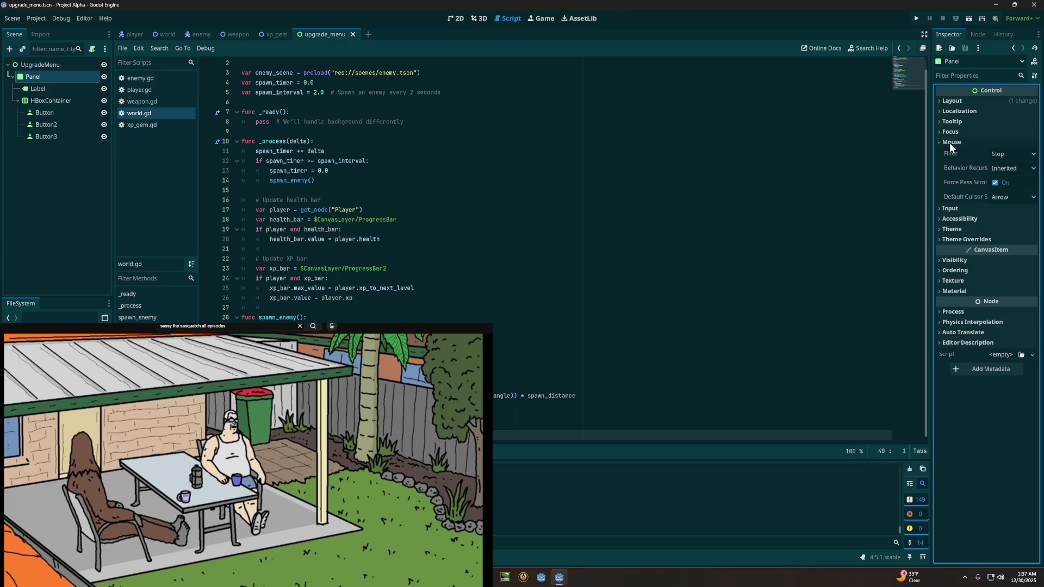
left_click(950, 143)
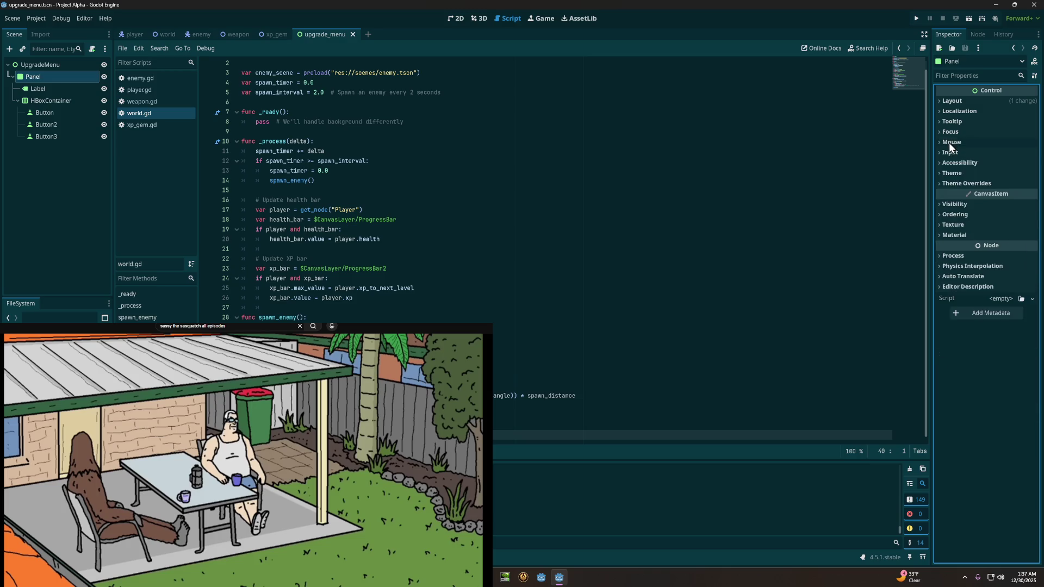
left_click(950, 133)
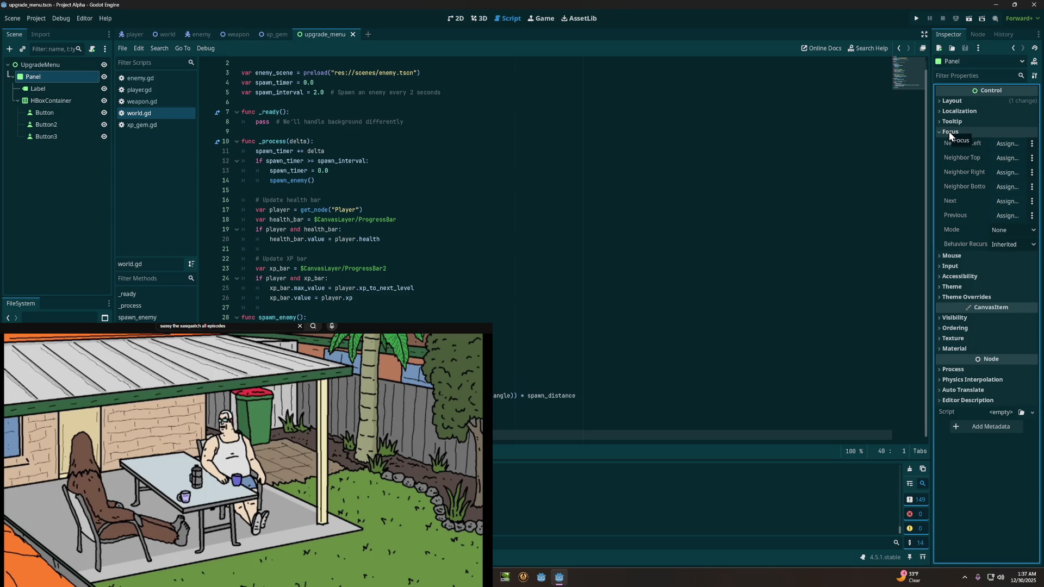
left_click(949, 131)
left_click(951, 120)
left_click(951, 120)
left_click(954, 111)
left_click(953, 110)
left_click(954, 103)
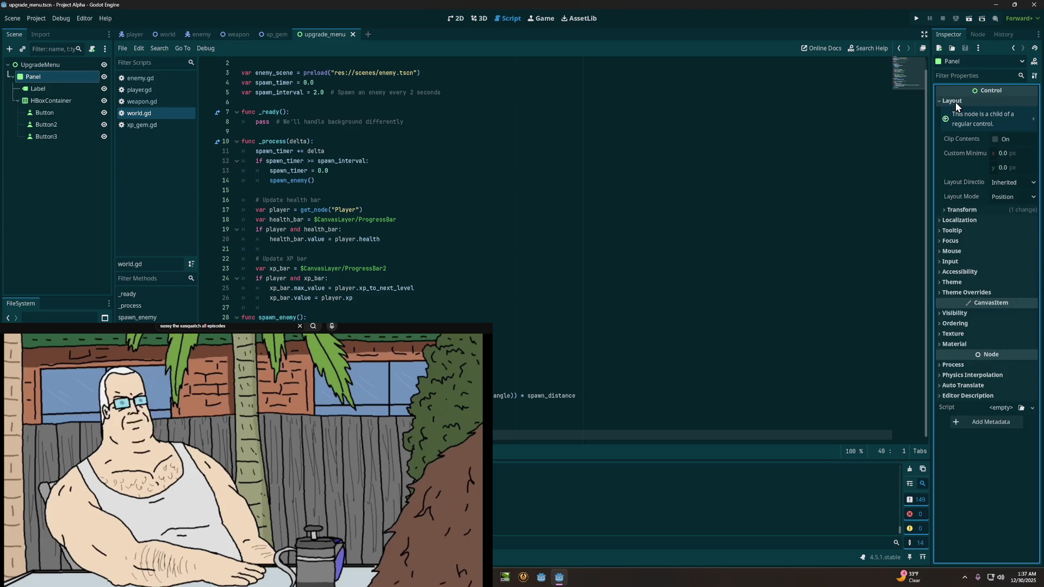
left_click(955, 102)
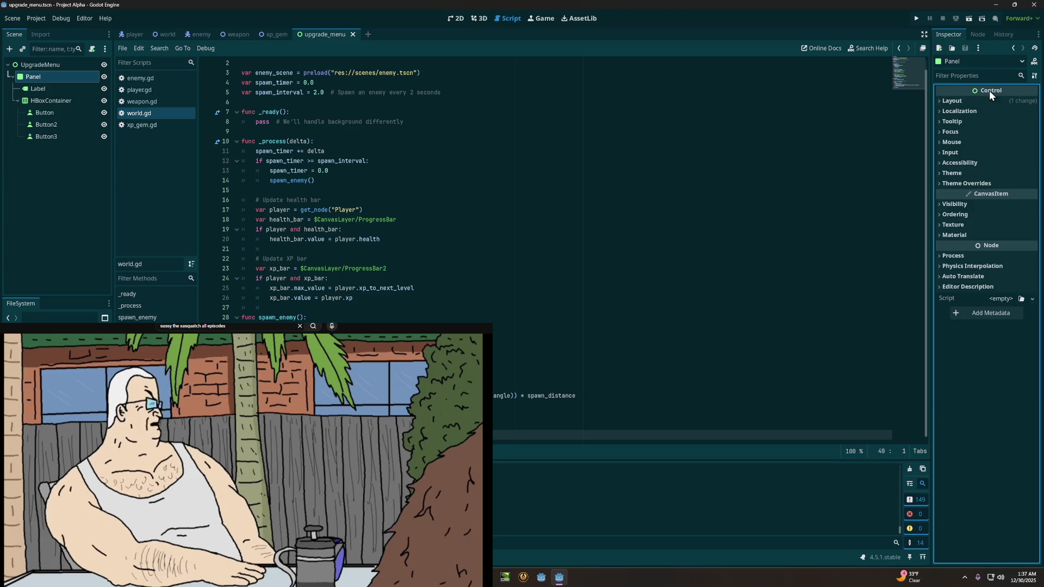
mouse_move(990, 91)
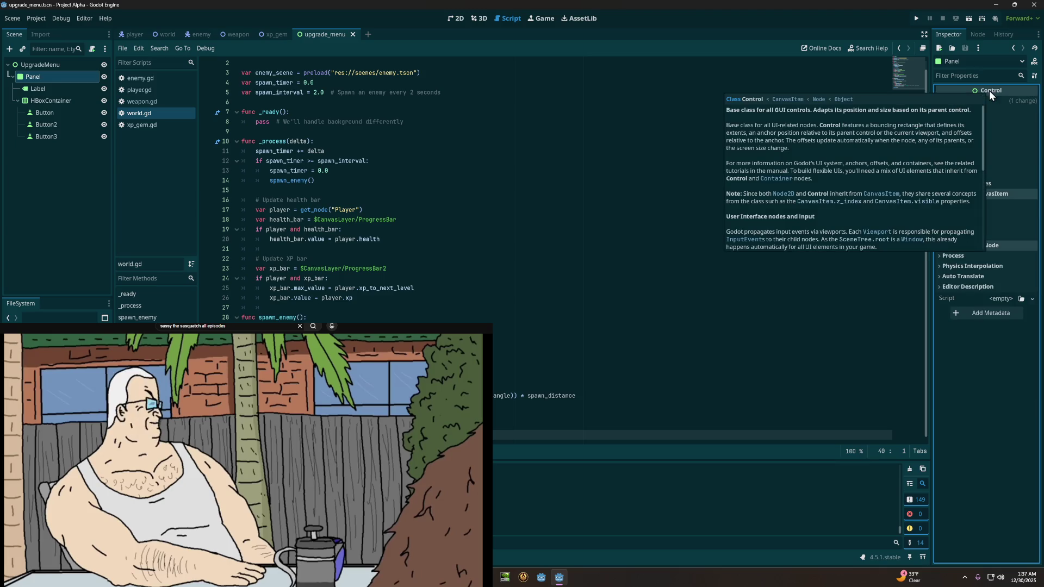
left_click(1032, 299)
left_click(1033, 302)
left_click(1004, 299)
left_click(1004, 297)
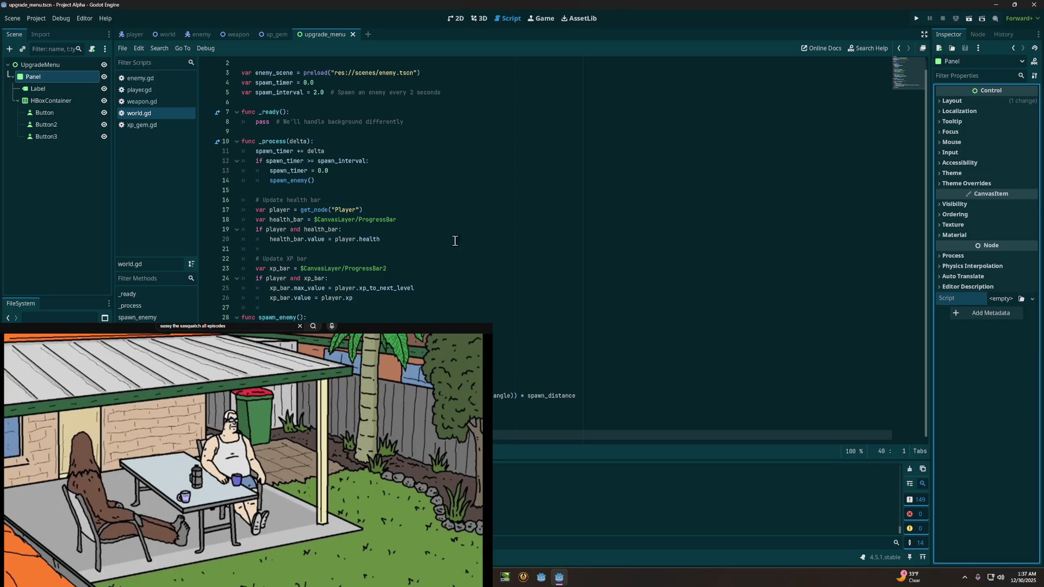
Step: Dismiss the Panel node's context menu, then snip a screenshot of the editor to the clipboard
right_click(35, 76)
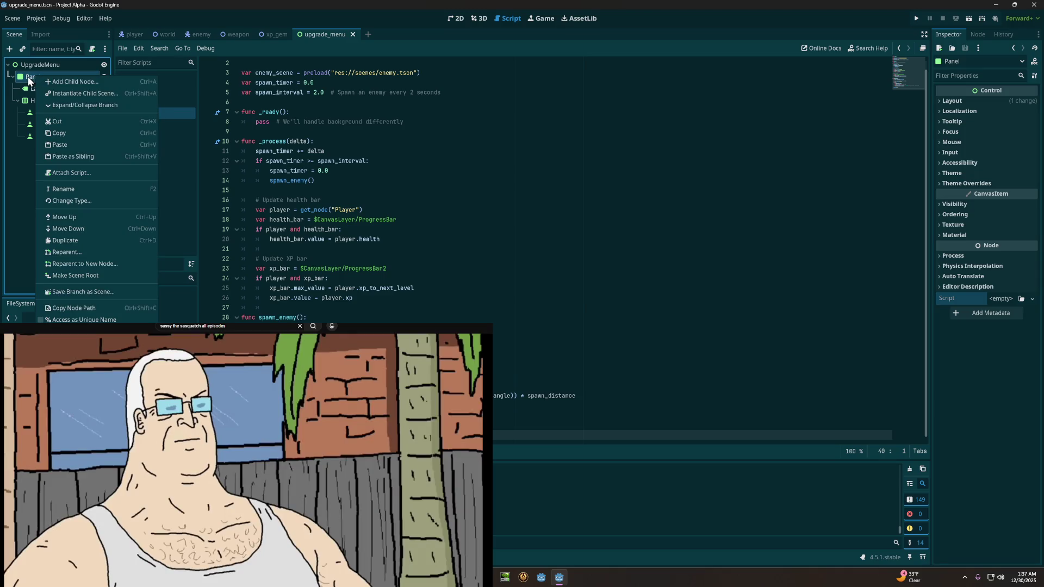
left_click(28, 77)
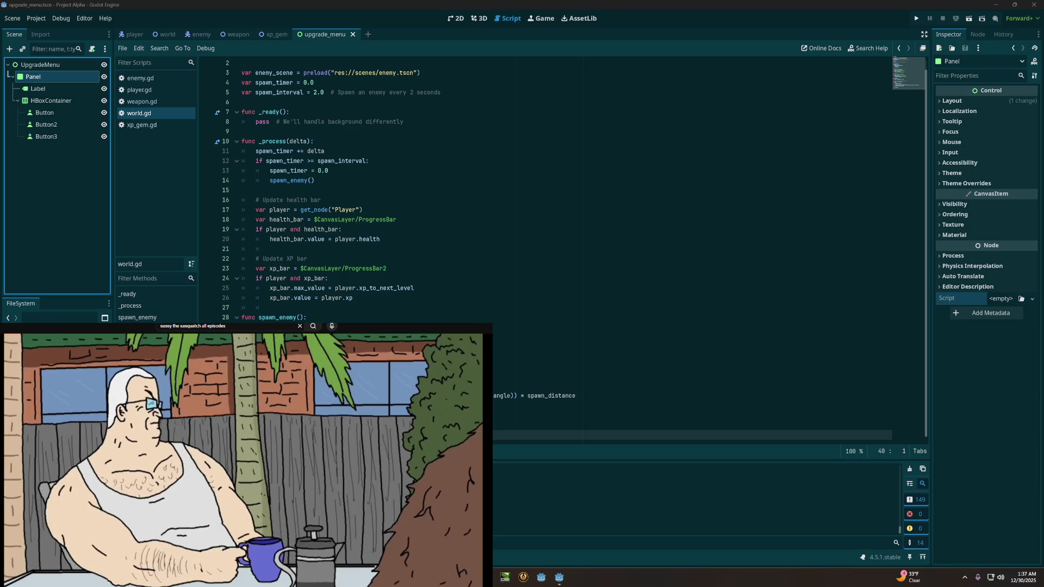
key("super+shift+s")
key("Escape")
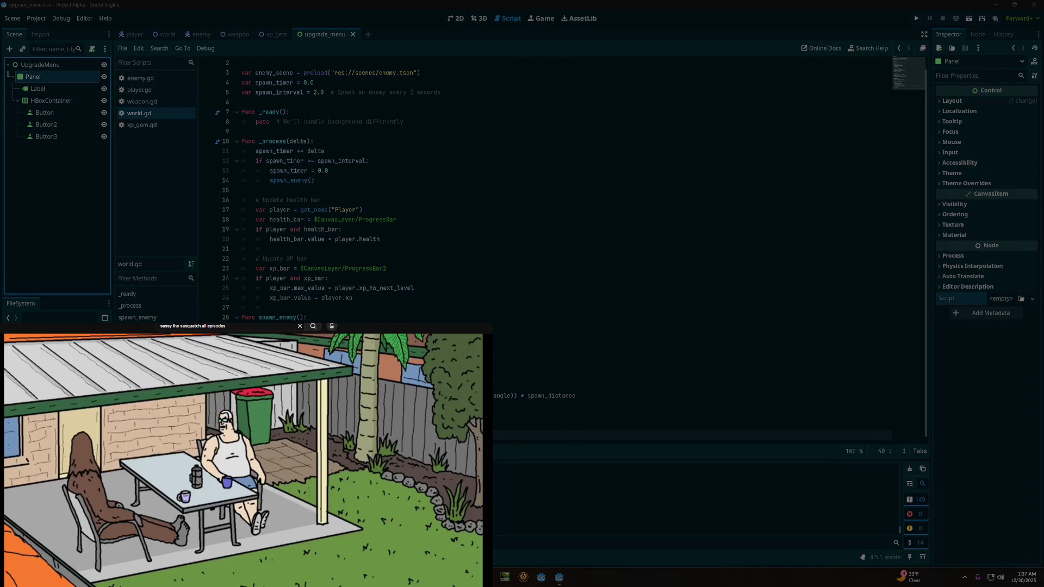
left_click(220, 425)
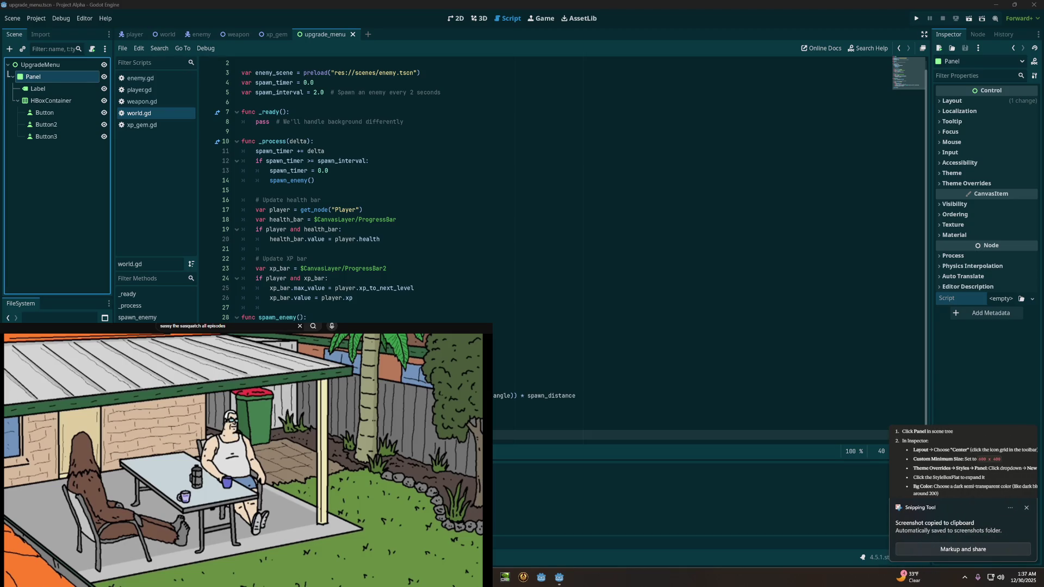
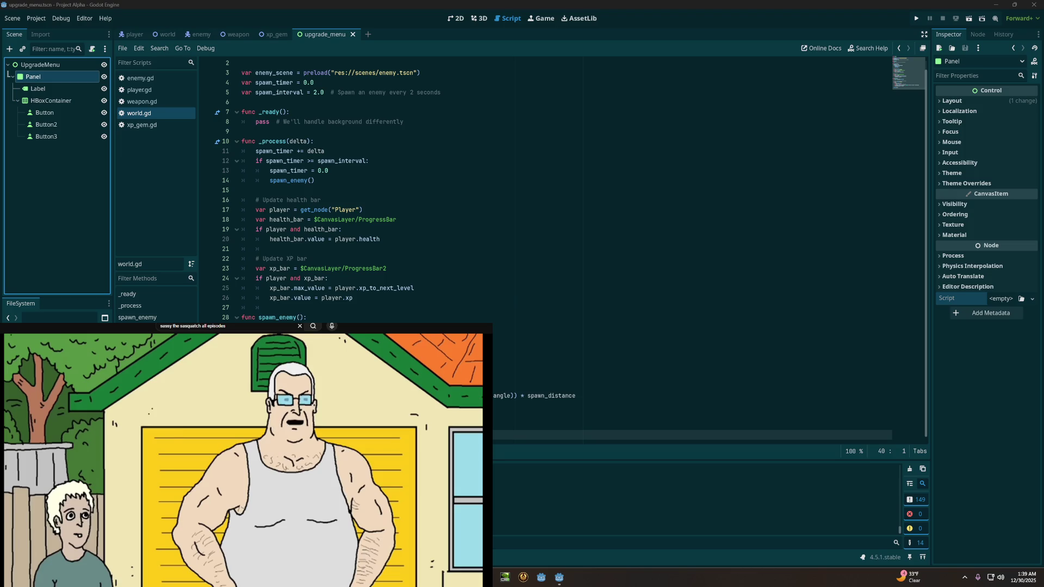
Step: Capture a full-screen screenshot, then switch from the world.gd script to the 2D view
key("super+shift+s")
mouse_move(0, 0)
left_mouse_down()
mouse_move(756, 402)
mouse_move(1041, 570)
left_mouse_up()
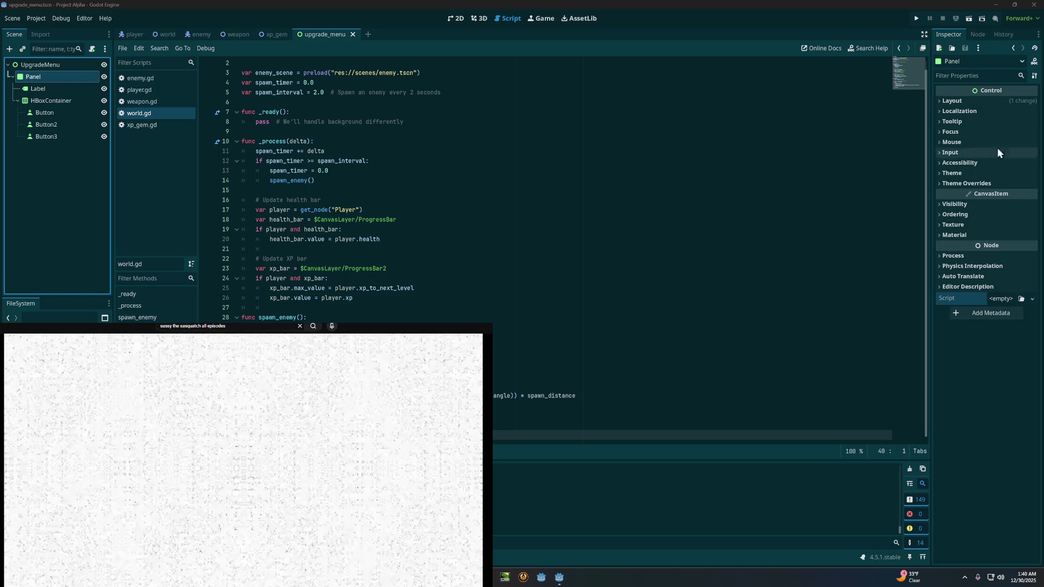
left_click(452, 20)
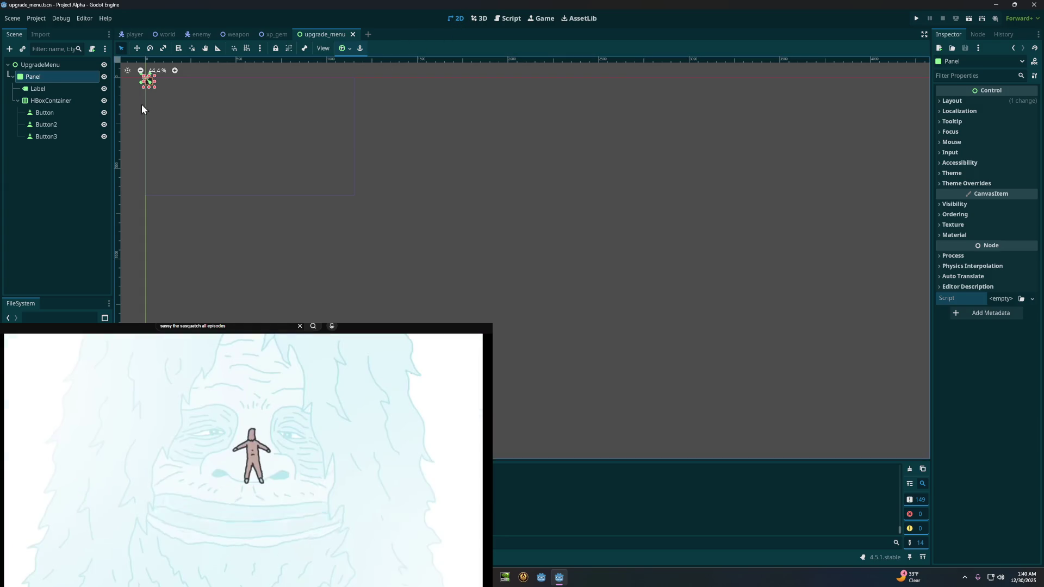
Step: Select the Panel, enlarge it into a square, and drag it down and right on the canvas
left_click(42, 87)
left_click(48, 79)
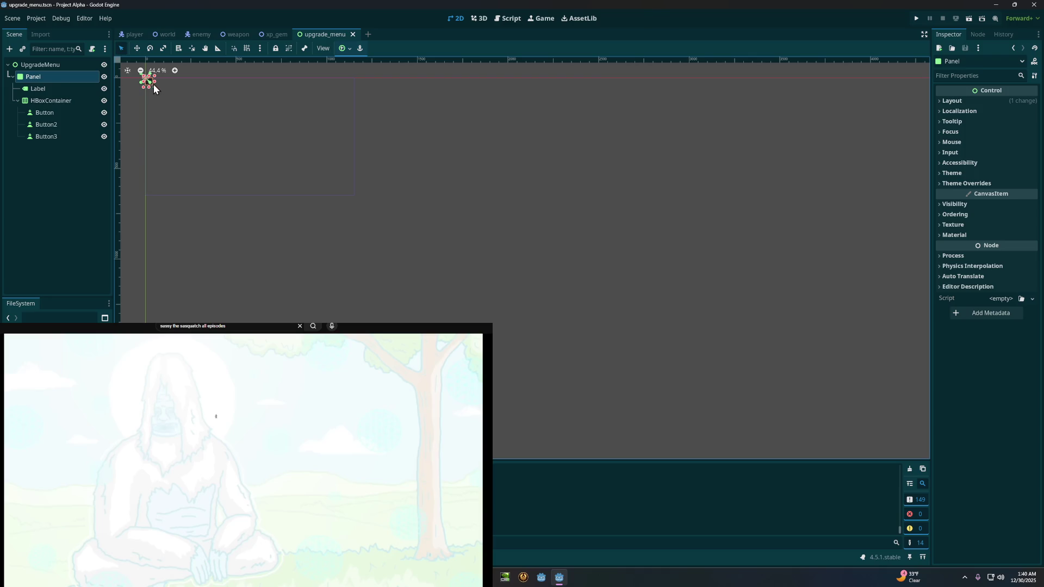
left_click_drag(155, 87, 210, 138)
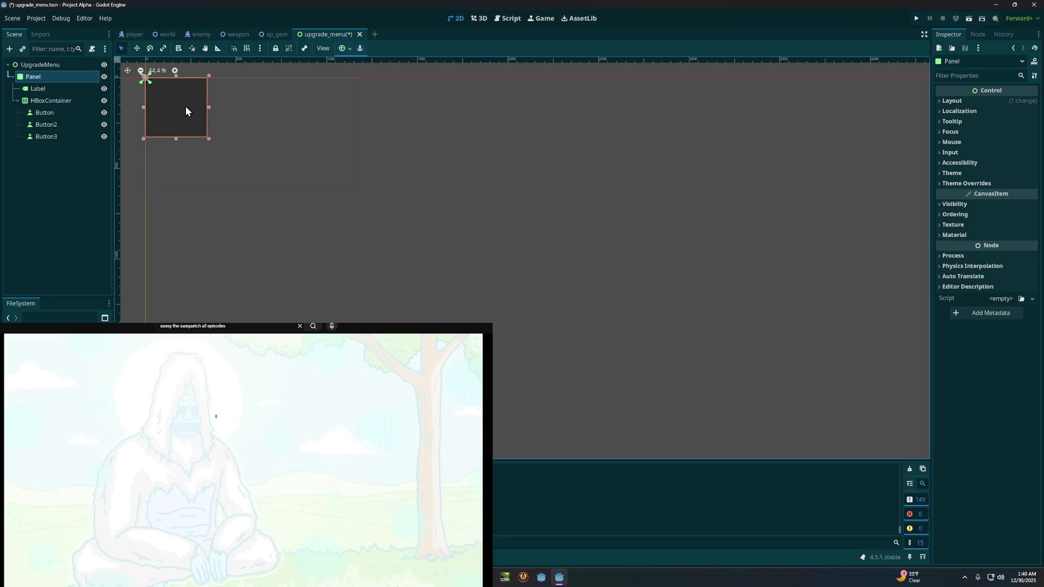
mouse_move(186, 111)
left_mouse_down()
mouse_move(254, 136)
mouse_move(251, 127)
left_mouse_up()
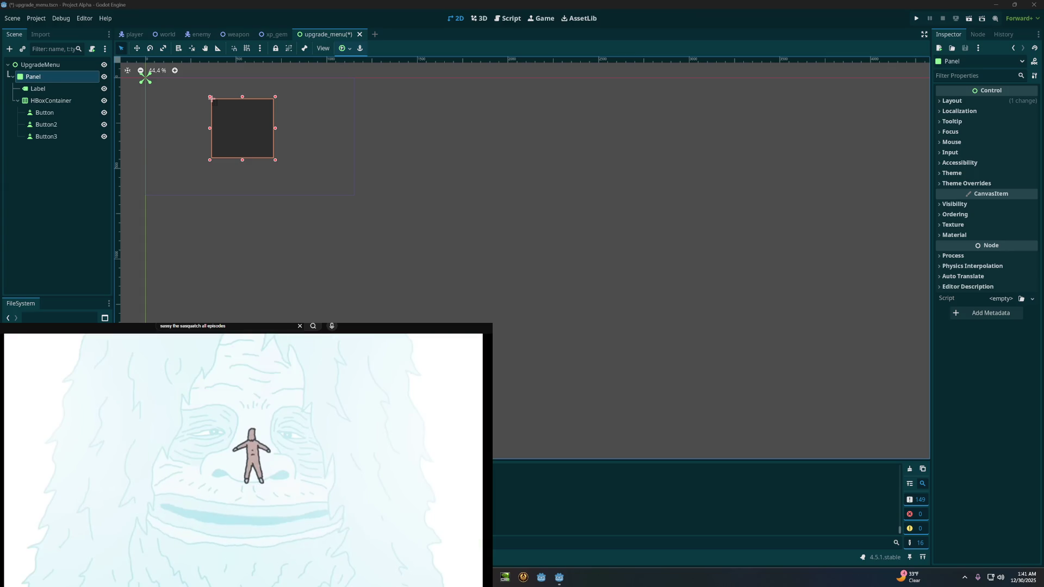
left_click(946, 102)
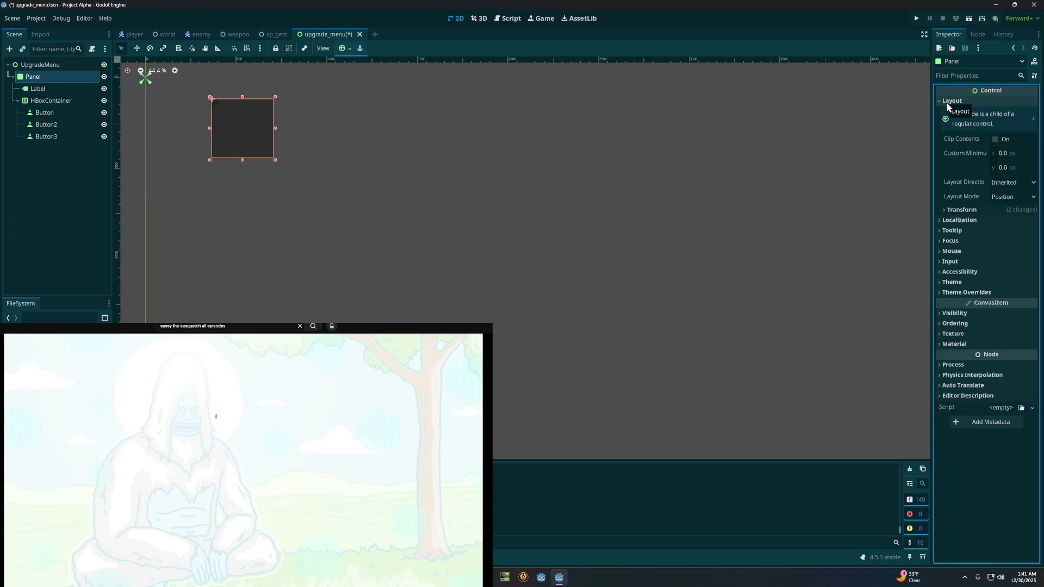
Step: Set the Panel's Transform size to 600 × 400 px
left_click(958, 209)
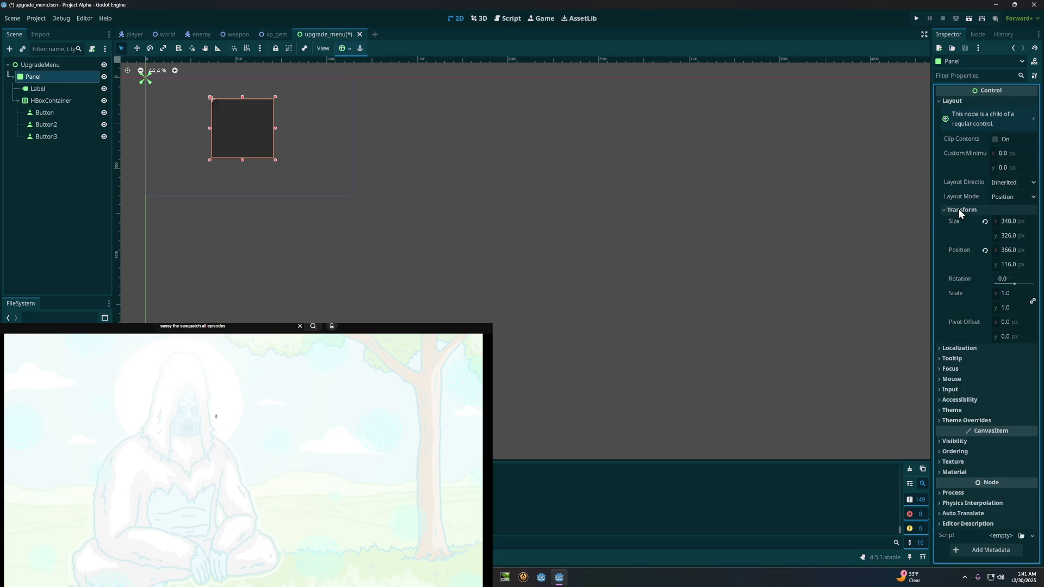
left_click(1011, 220)
type("600")
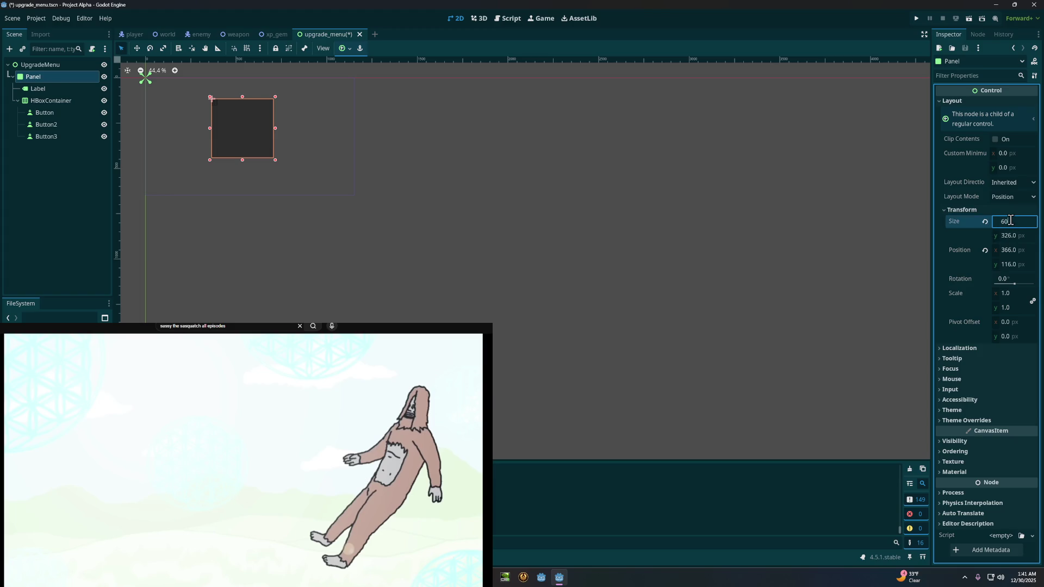
left_click(1006, 233)
type("400")
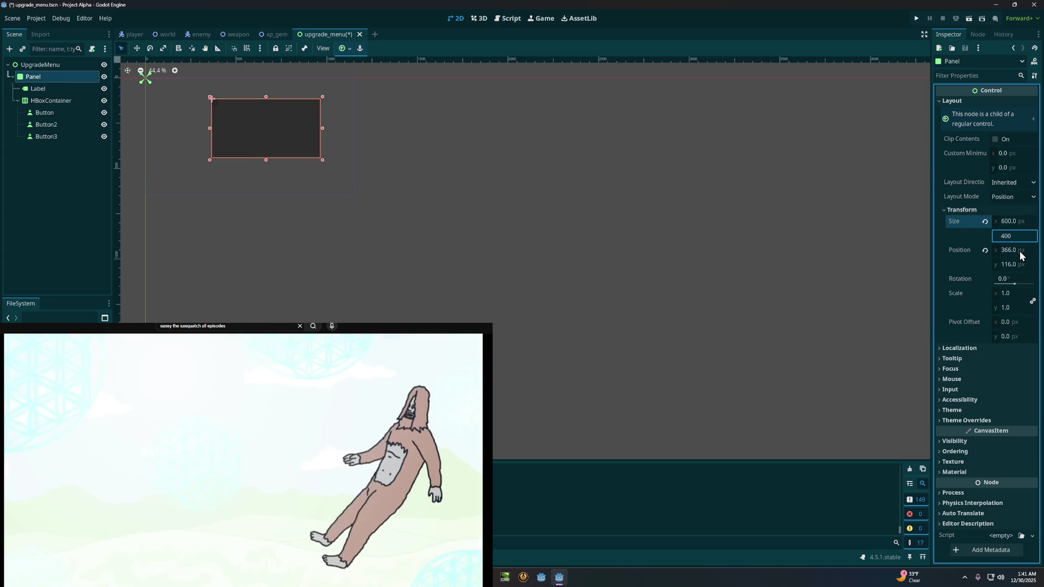
left_click(1019, 251)
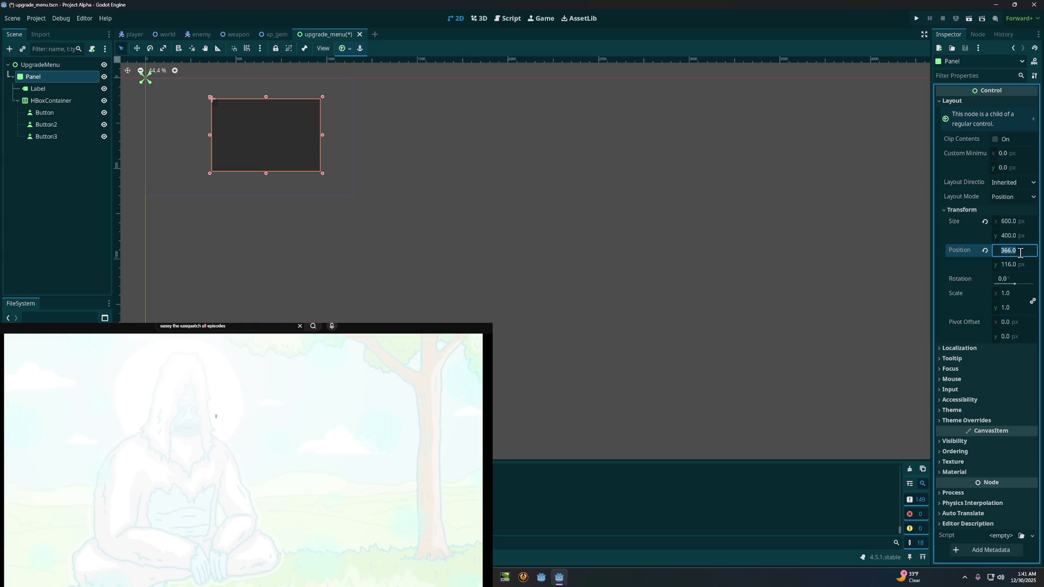
Step: Reset the Panel's position to 0, 0, then drag it to about 272, 101
left_click(985, 251)
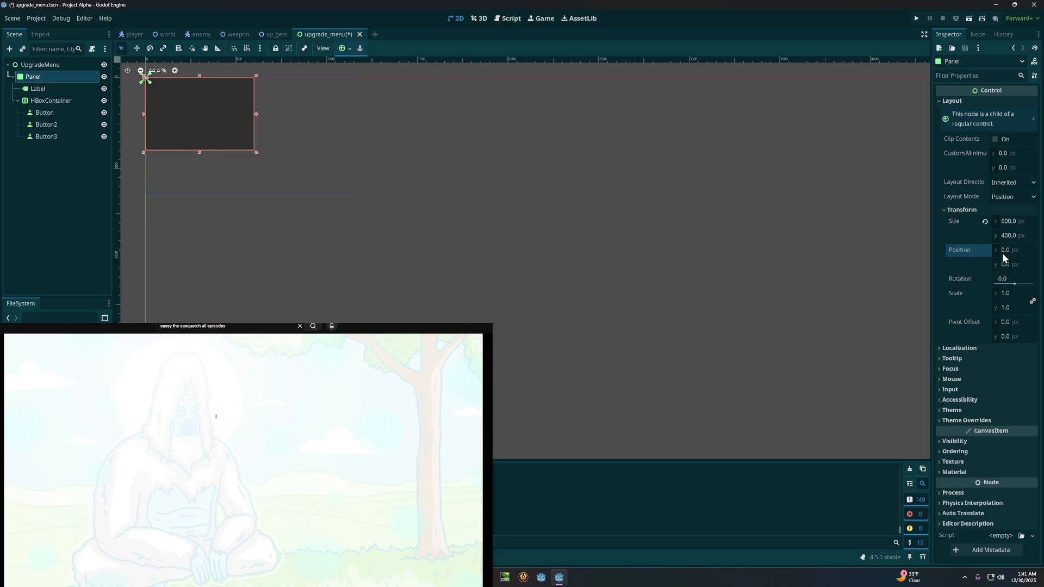
left_click(1003, 249)
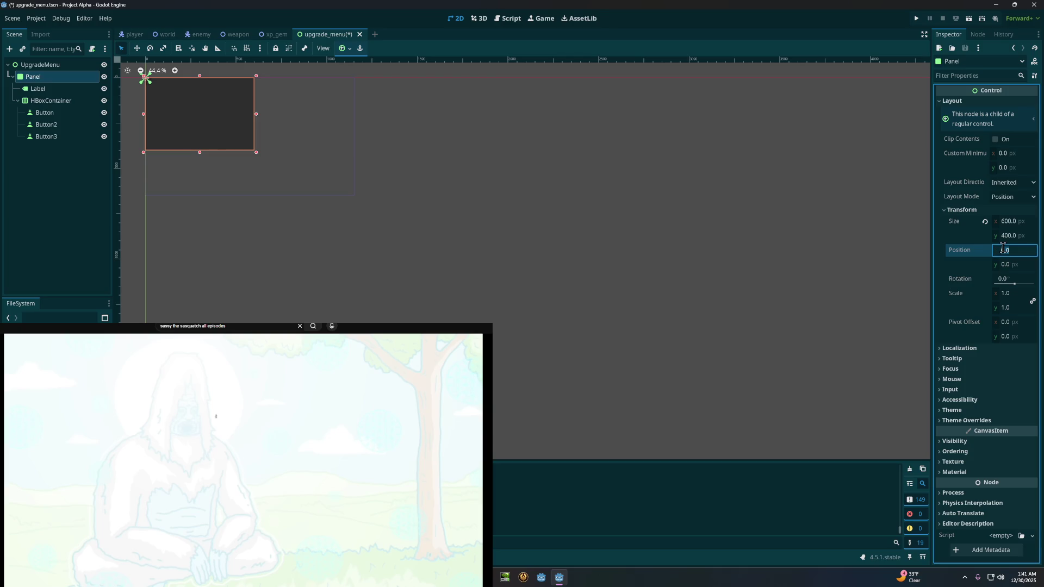
left_click(971, 247)
left_click_drag(210, 109, 259, 127)
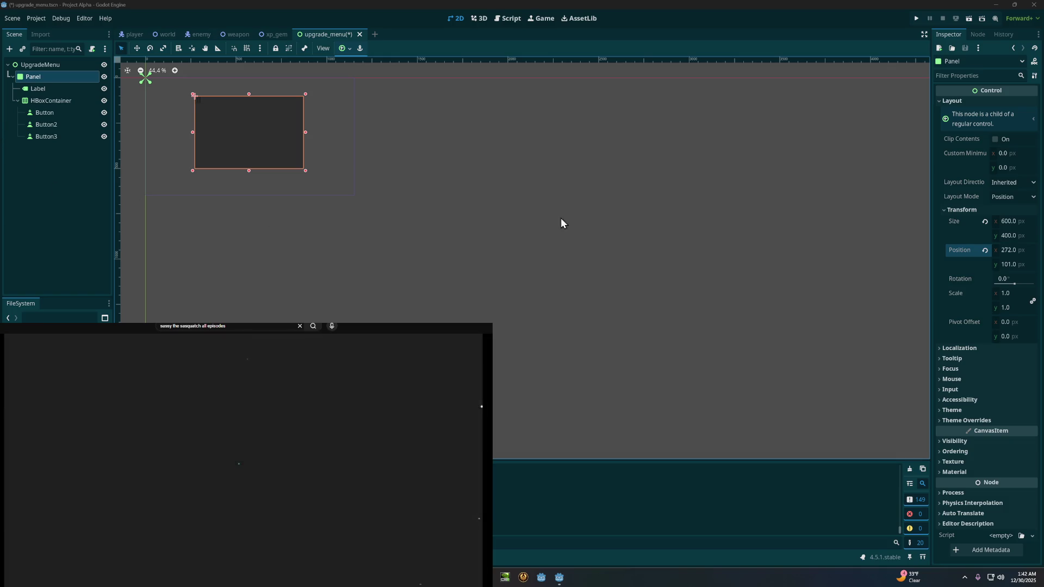
Step: Check the Panel's layout direction and mode, then drag it up-left to 247, 55
left_click(1011, 185)
left_click(1009, 196)
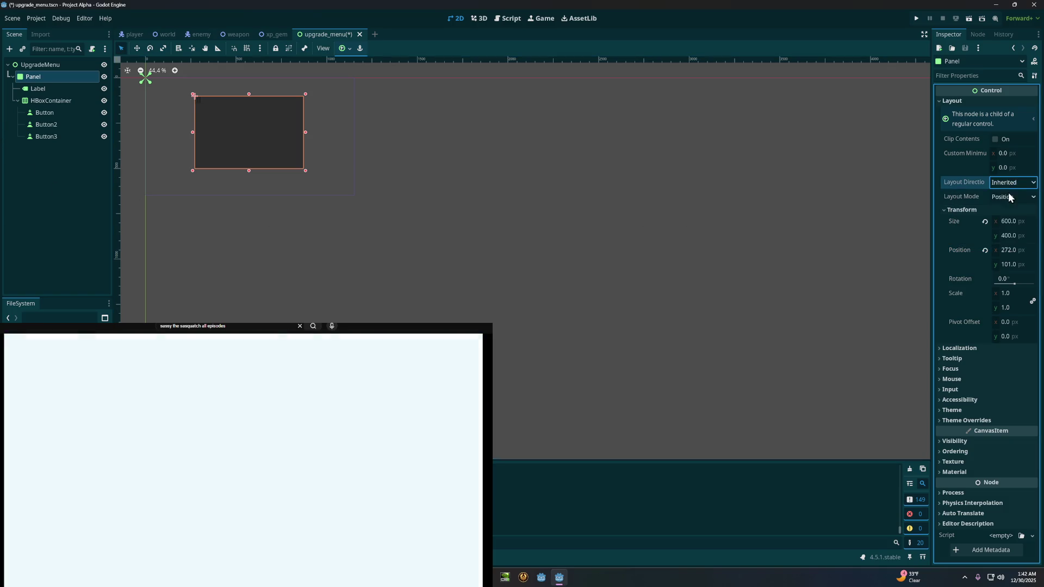
left_click(1008, 197)
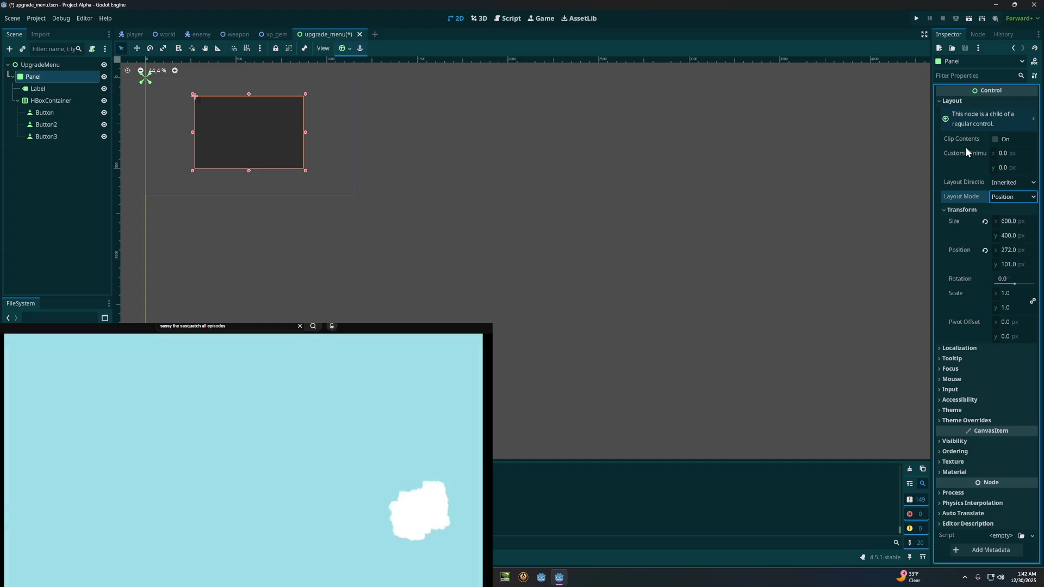
left_click(961, 153)
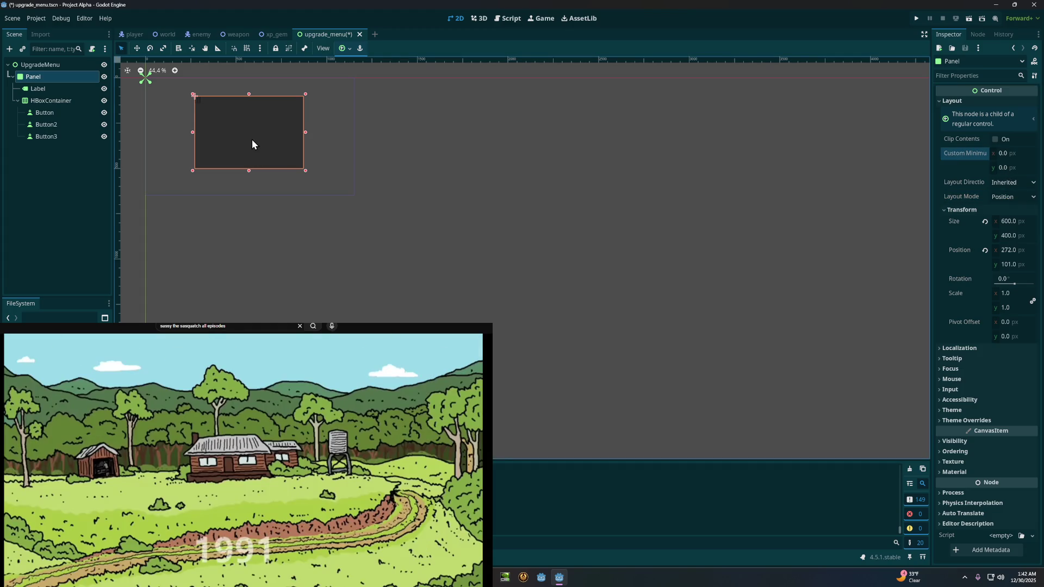
right_click(251, 130)
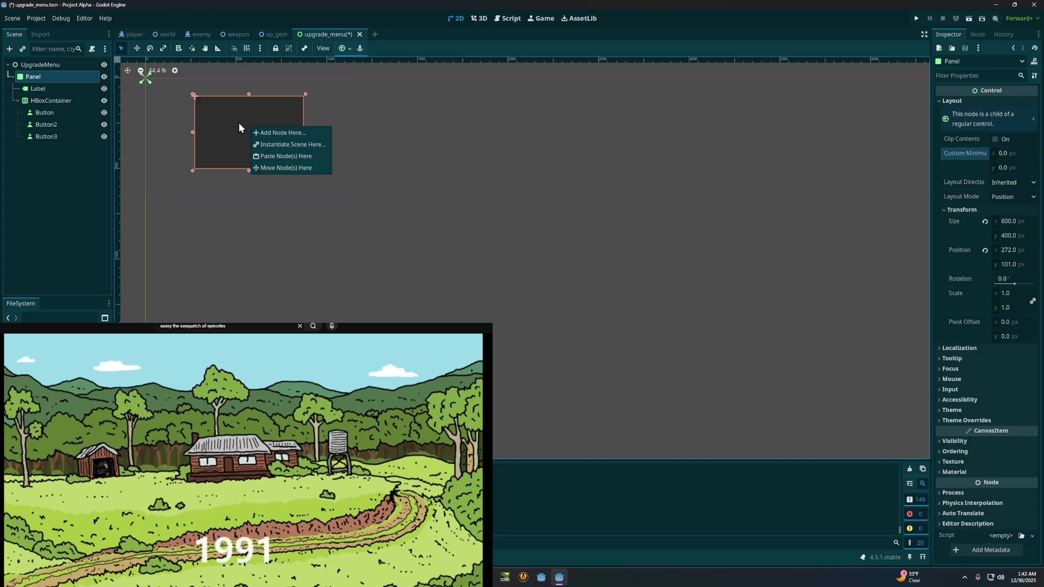
left_click(240, 128)
mouse_move(252, 136)
left_mouse_down()
mouse_move(240, 135)
mouse_move(247, 127)
left_mouse_up()
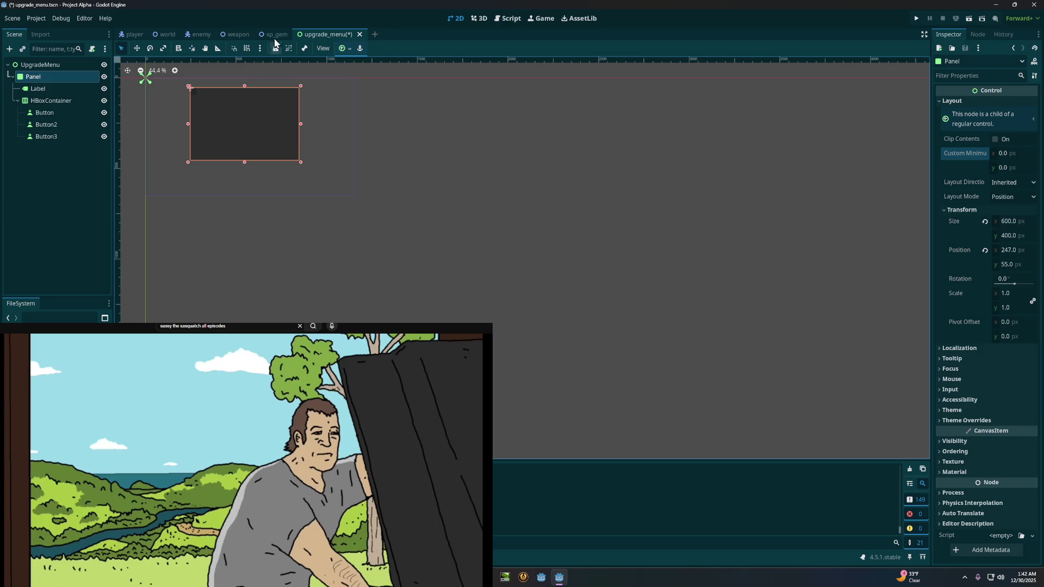
Step: Save and test-run the project, then stop the running game
key("F5")
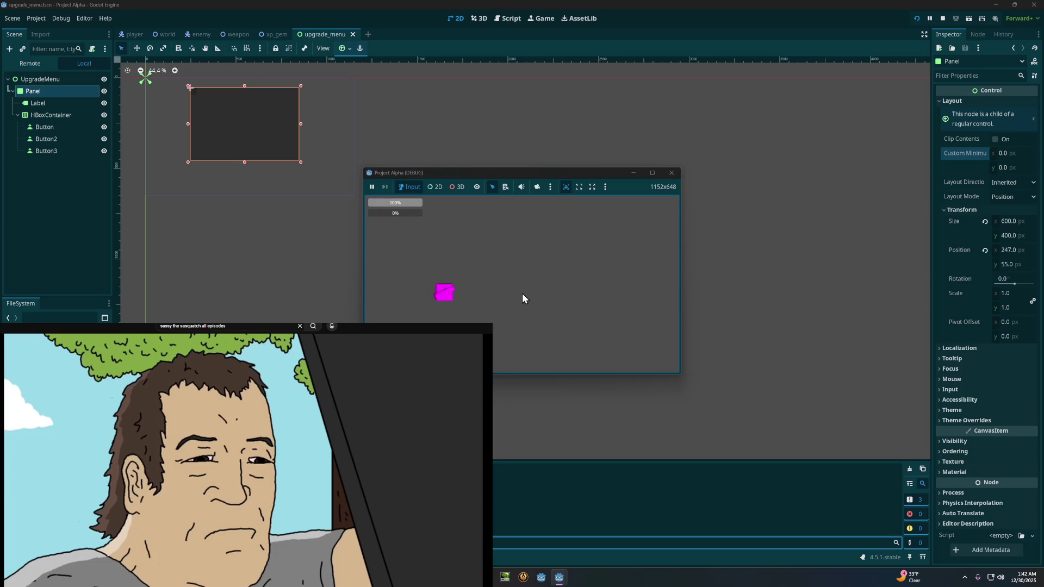
key("F8")
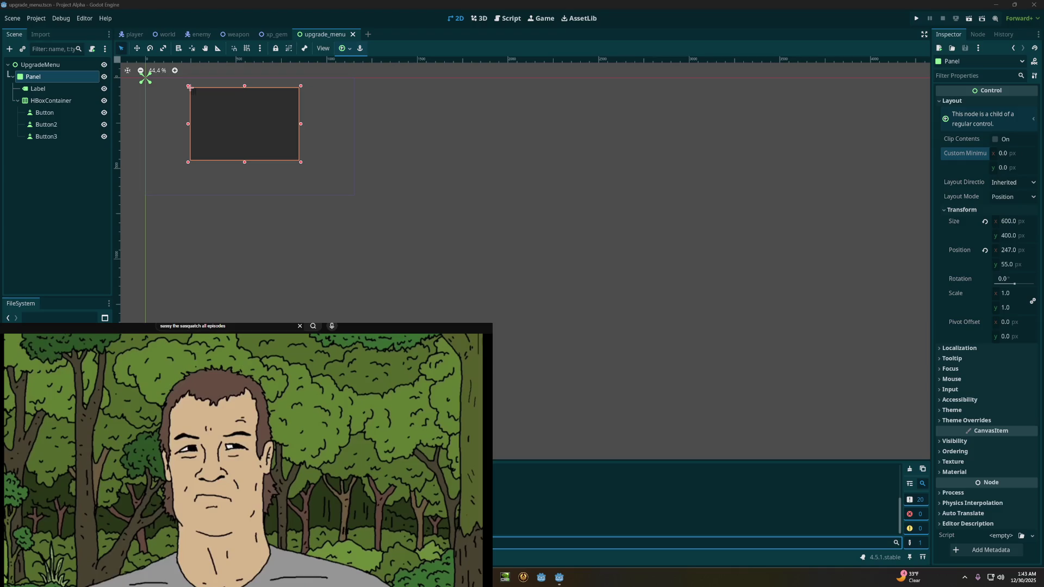
left_click(945, 116)
left_click(945, 116)
left_click(944, 117)
left_click(1001, 121)
left_click(1002, 122)
left_click(1002, 122)
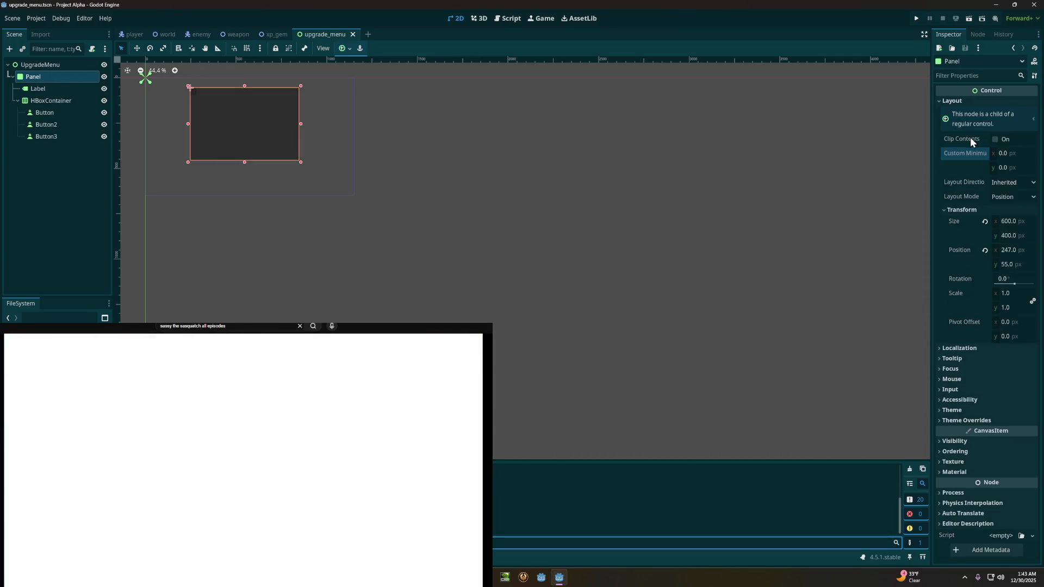
left_click(973, 119)
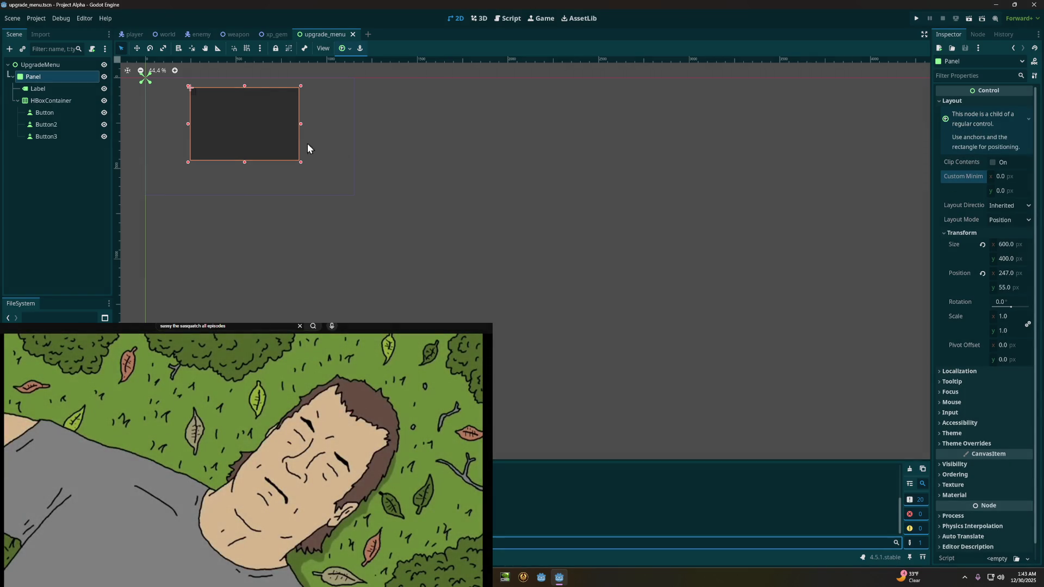
left_click(49, 87)
left_click(58, 74)
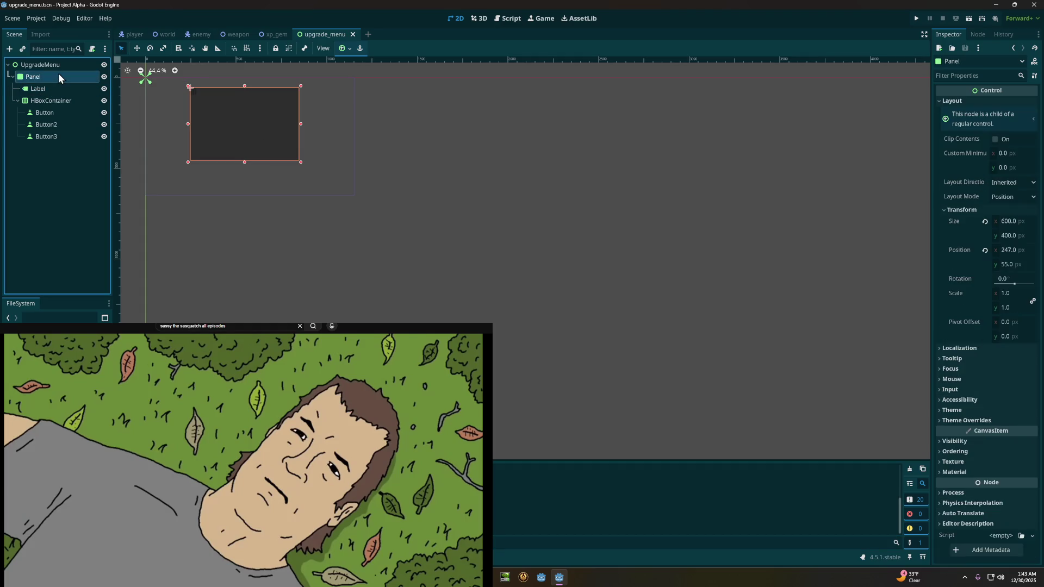
left_click(944, 119)
left_click(945, 118)
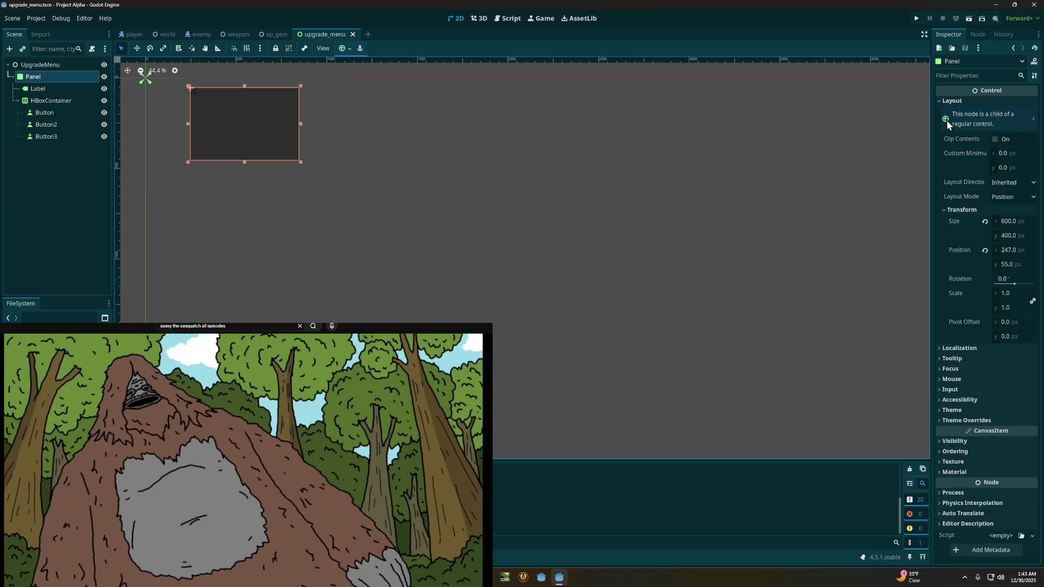
left_click(946, 118)
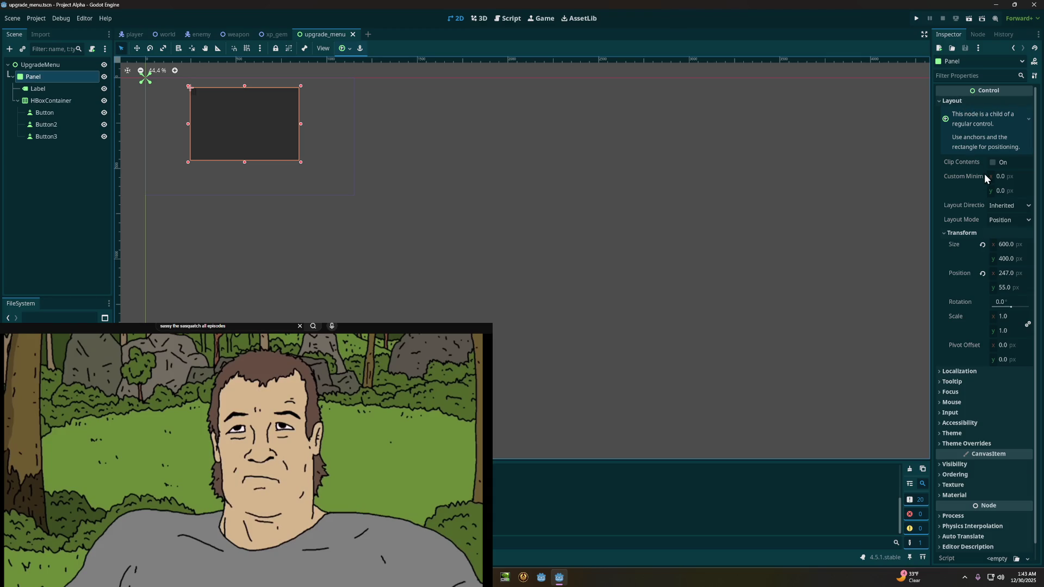
left_click(992, 162)
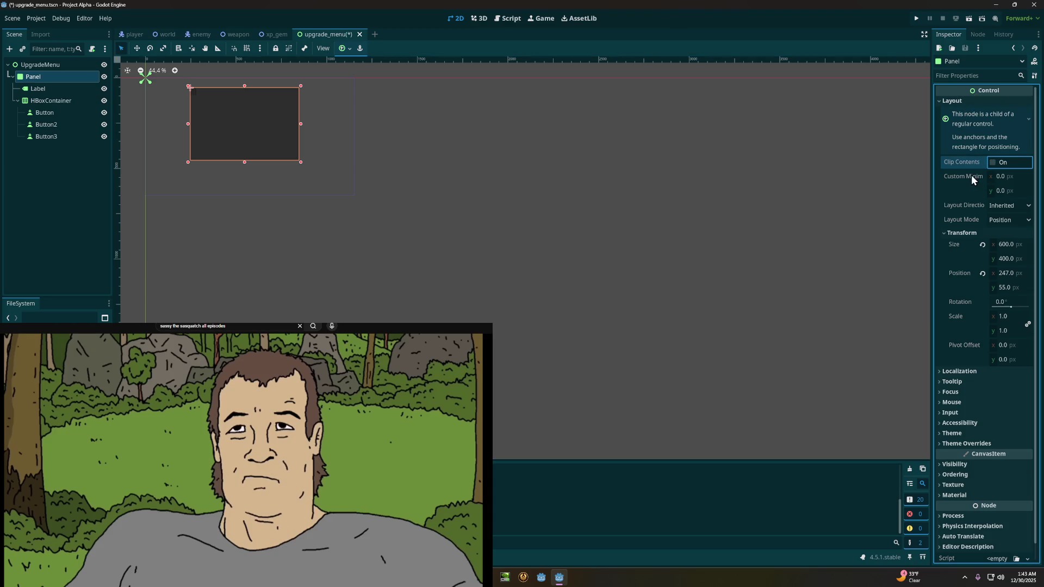
left_click(993, 205)
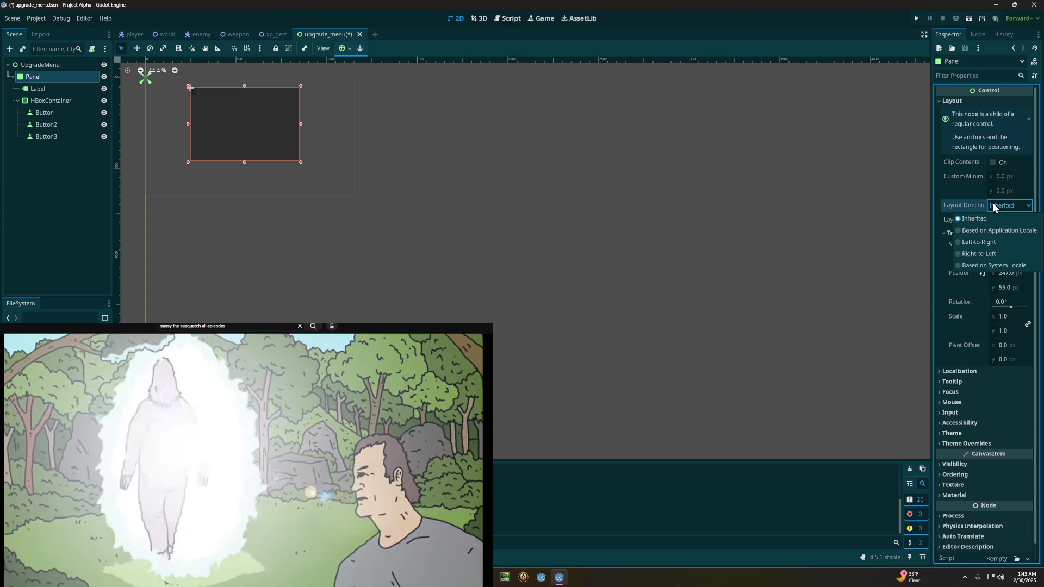
left_click(993, 204)
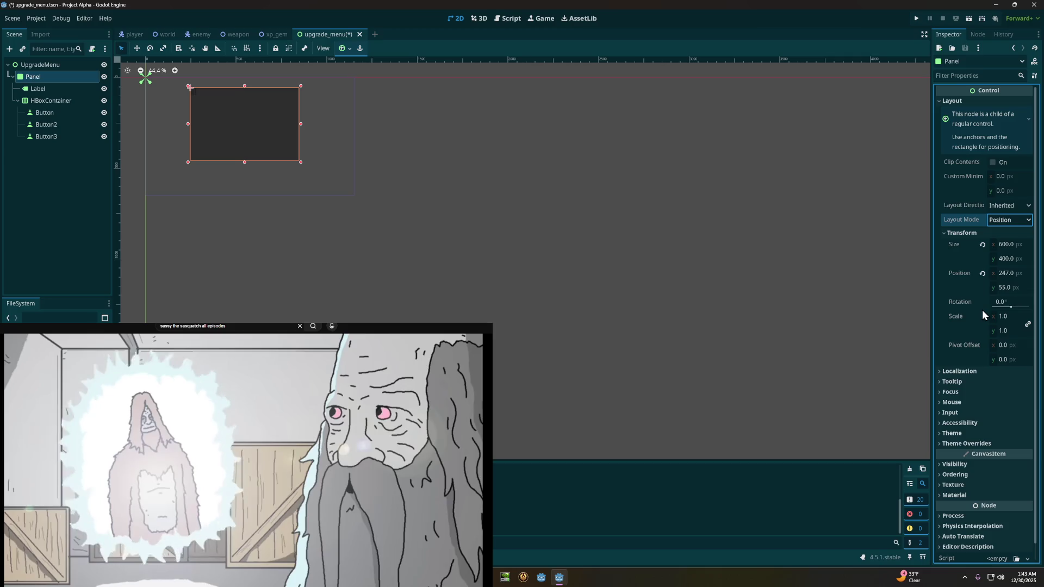
left_click(963, 371)
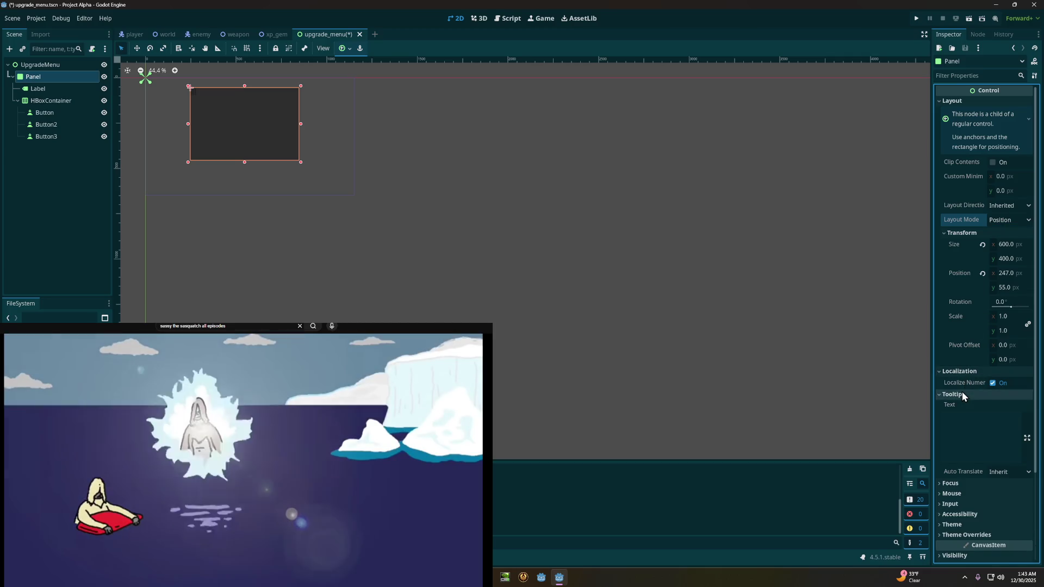
left_click(964, 371)
left_click(961, 390)
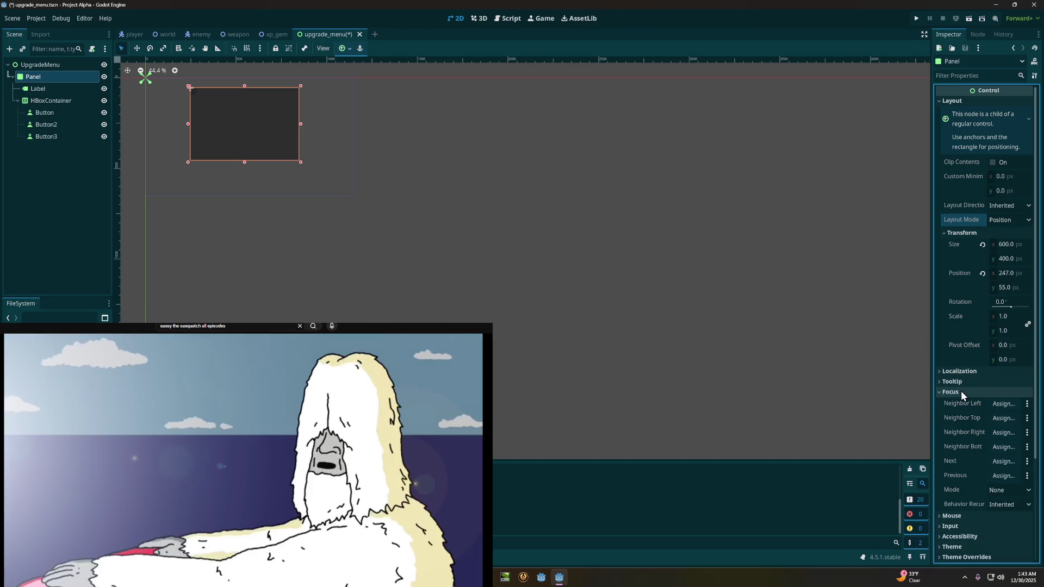
left_click(961, 391)
left_click(957, 402)
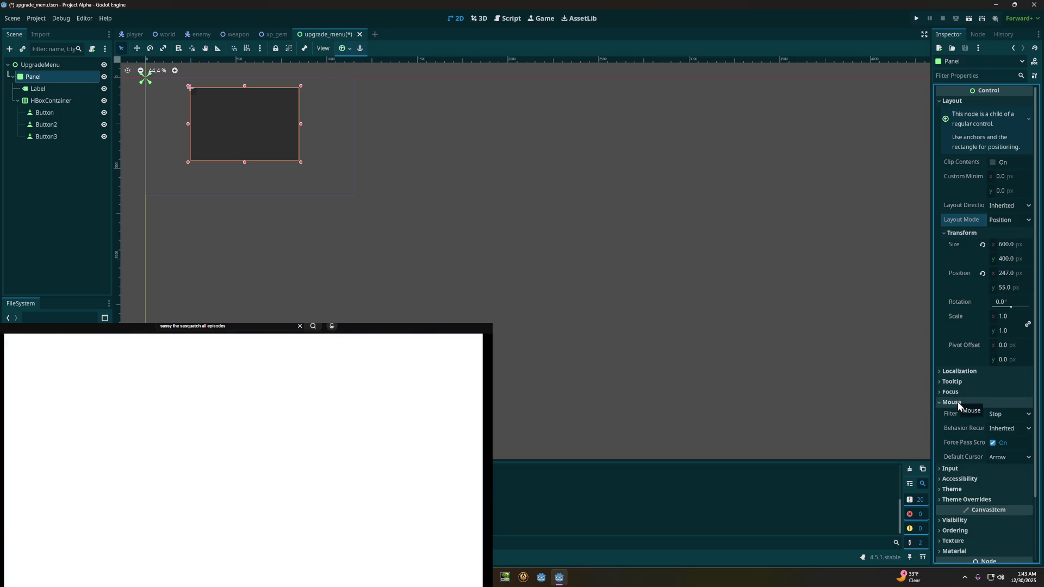
left_click(958, 402)
left_click(955, 422)
left_click(955, 422)
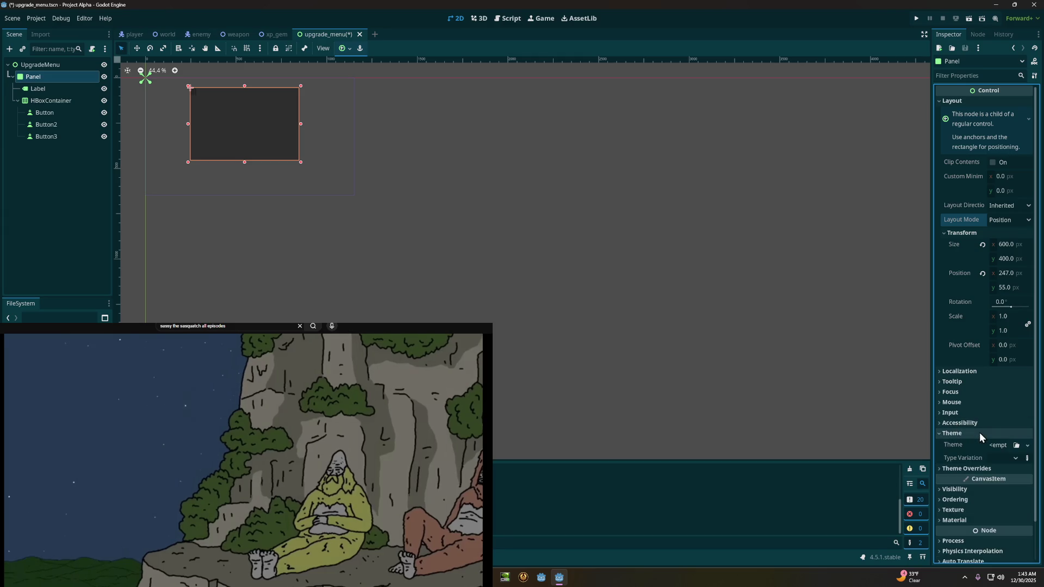
left_click(962, 442)
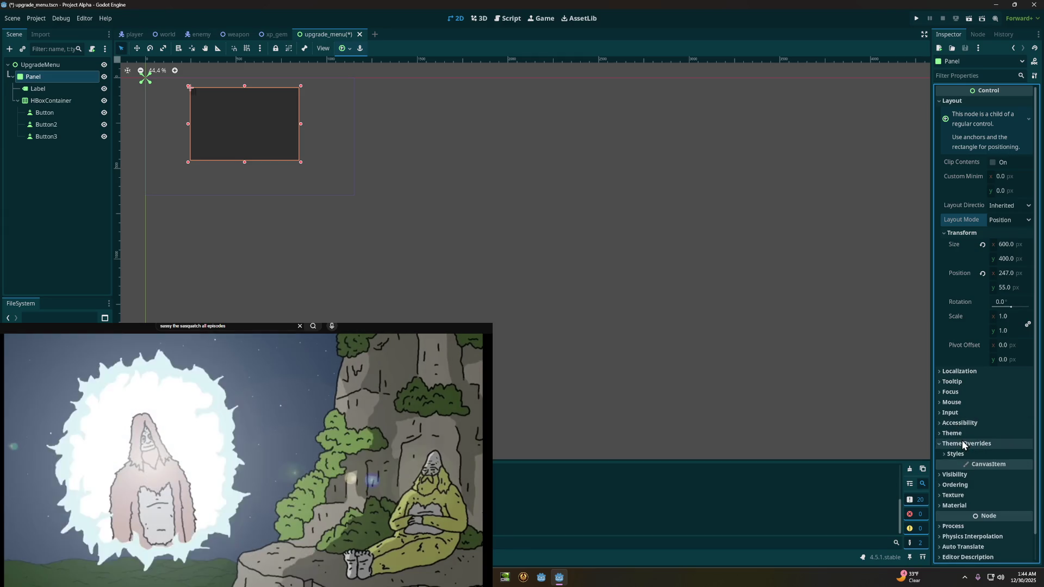
left_click(962, 441)
left_click(958, 465)
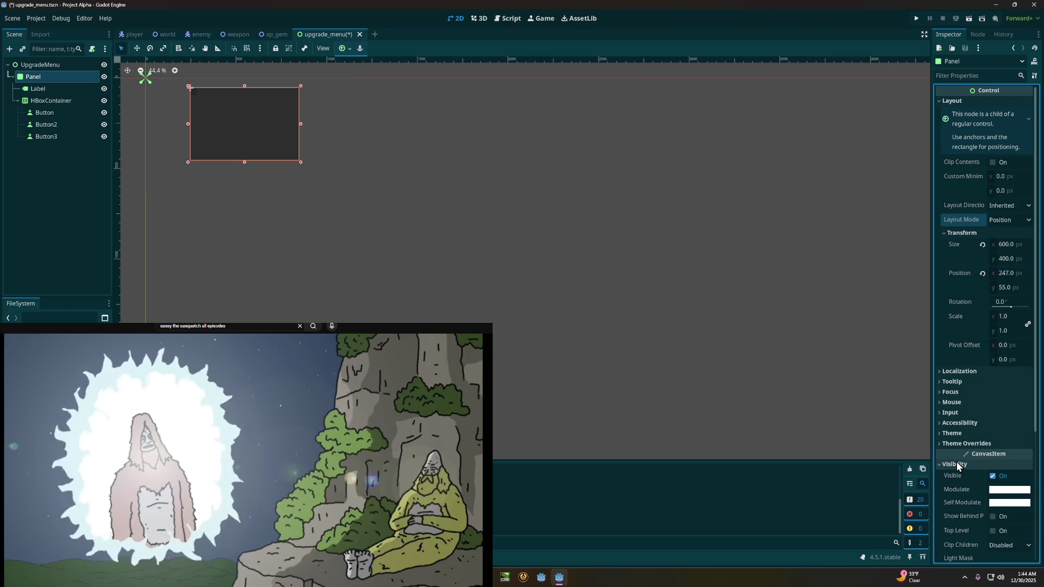
left_click(958, 462)
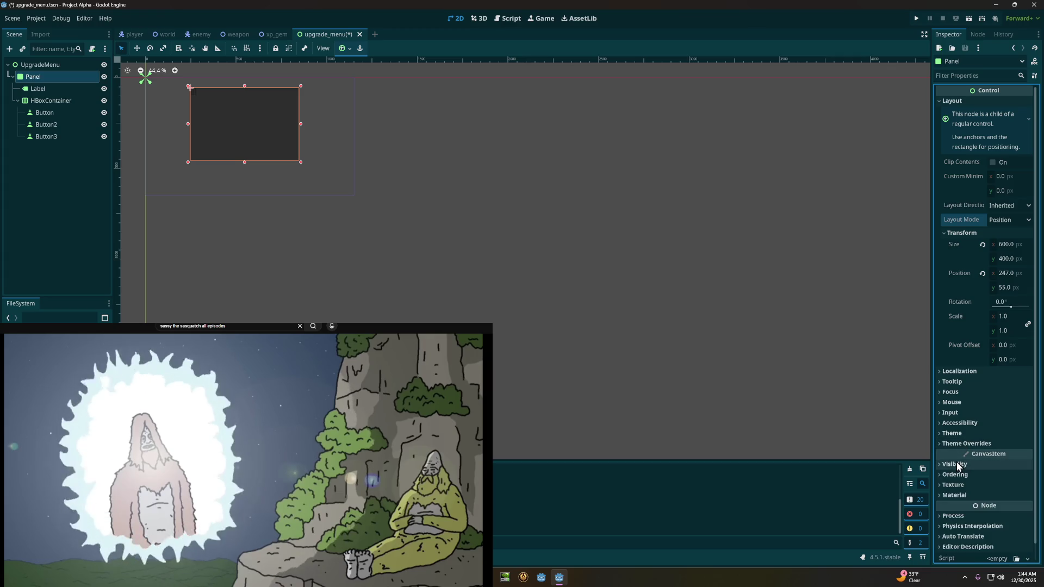
left_click(952, 475)
left_click(952, 475)
left_click(951, 485)
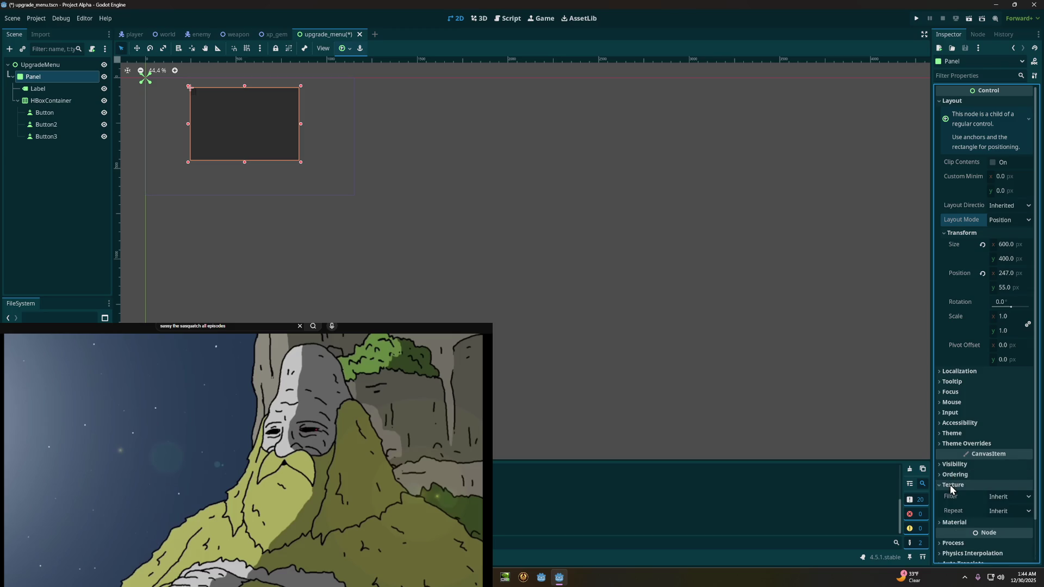
left_click(951, 485)
left_click(951, 494)
left_click(951, 495)
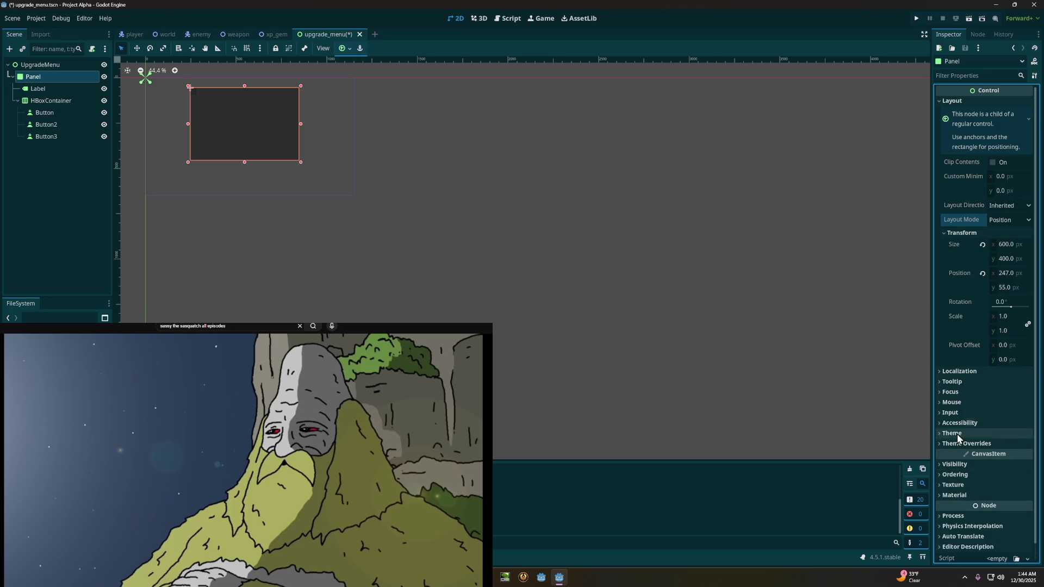
scroll(943, 337, "down", 1)
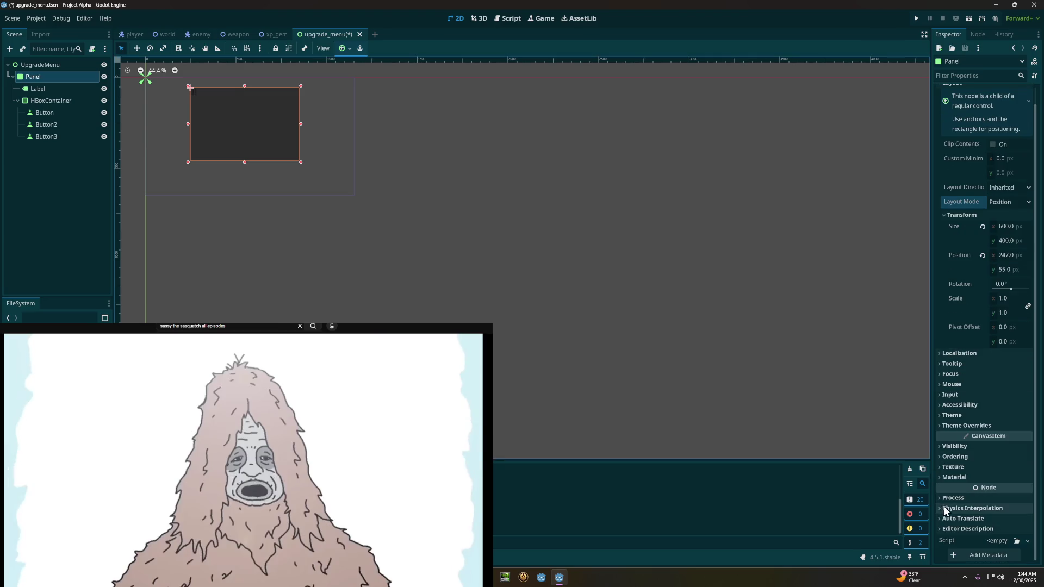
left_click(953, 497)
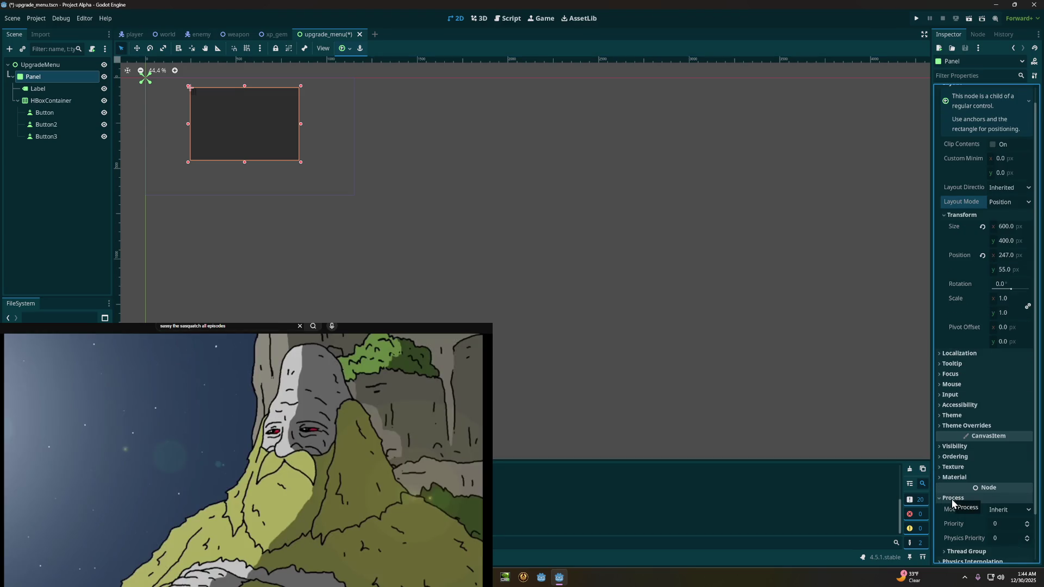
left_click(951, 498)
left_click(950, 508)
left_click(951, 508)
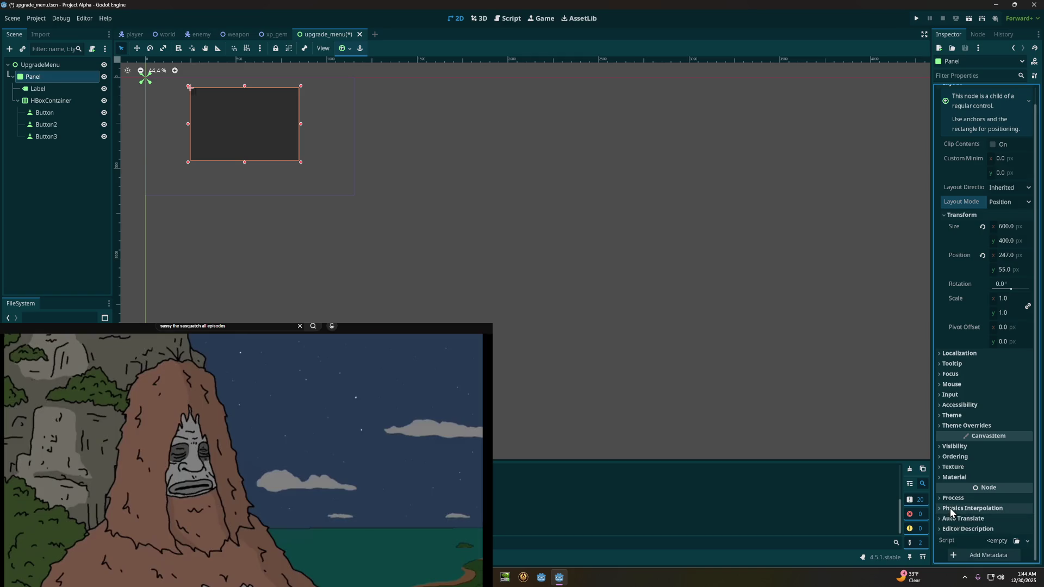
left_click(948, 518)
left_click(947, 518)
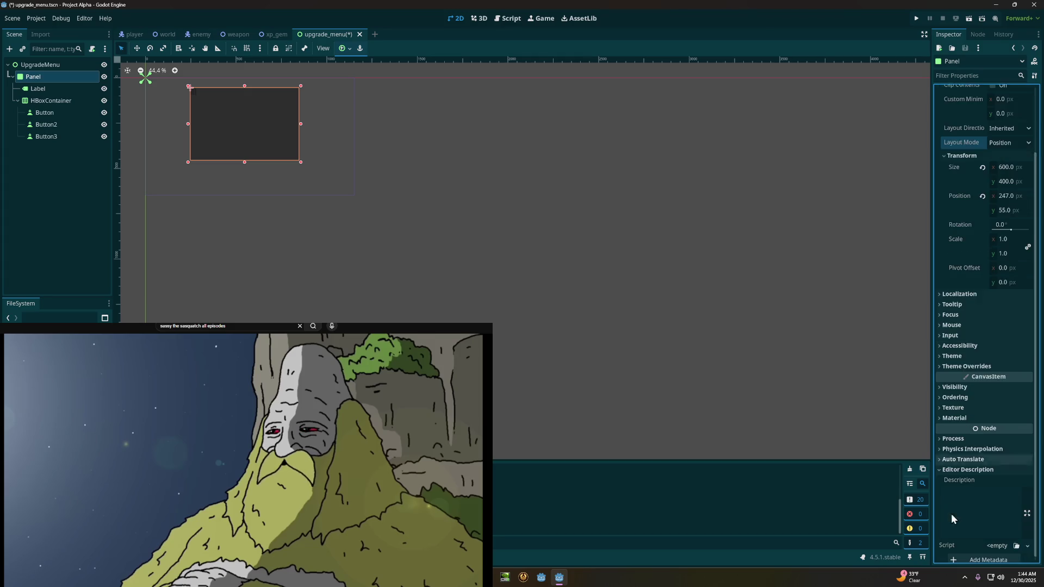
scroll(945, 380, "up", 1)
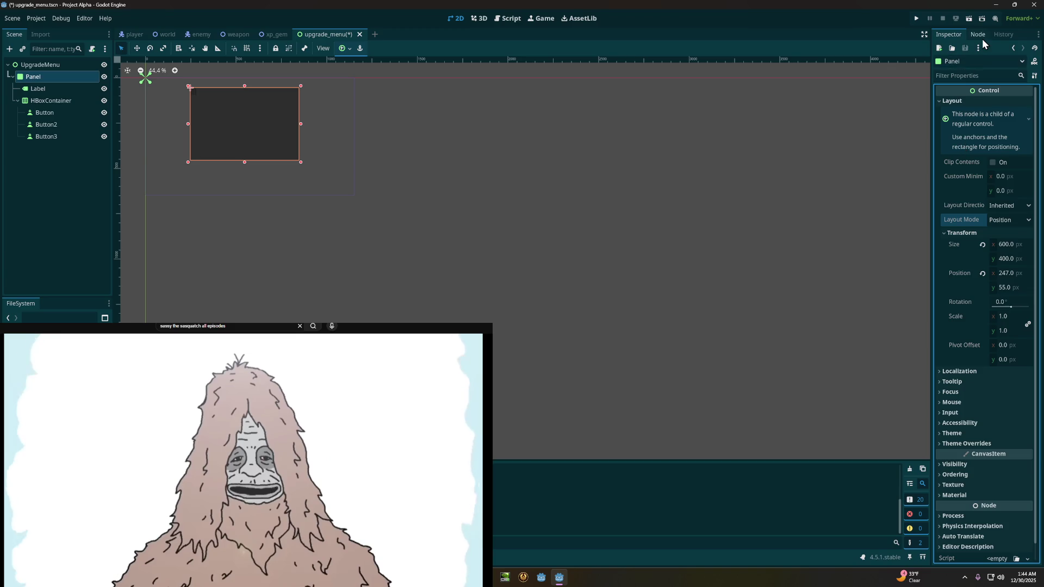
left_click(982, 36)
left_click(955, 36)
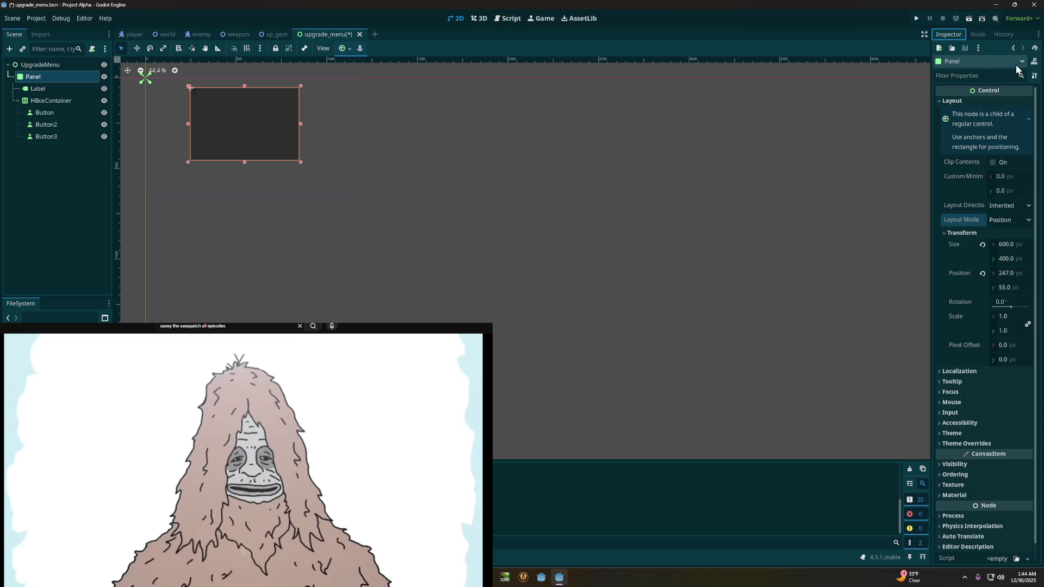
left_click(958, 100)
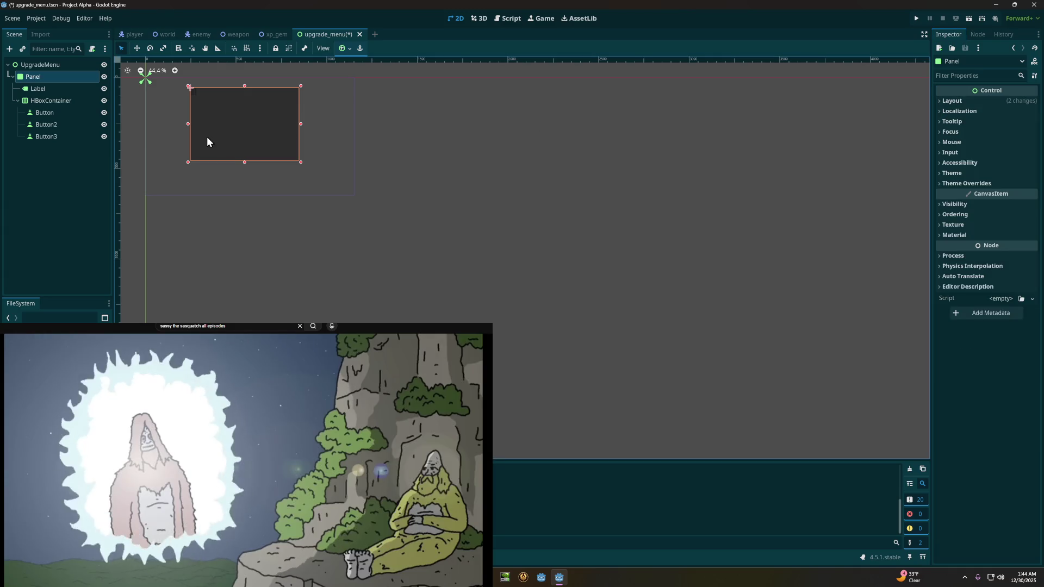
Step: Open and dismiss the Panel's Scene-tree context menu, then look over the snapping options
right_click(58, 81)
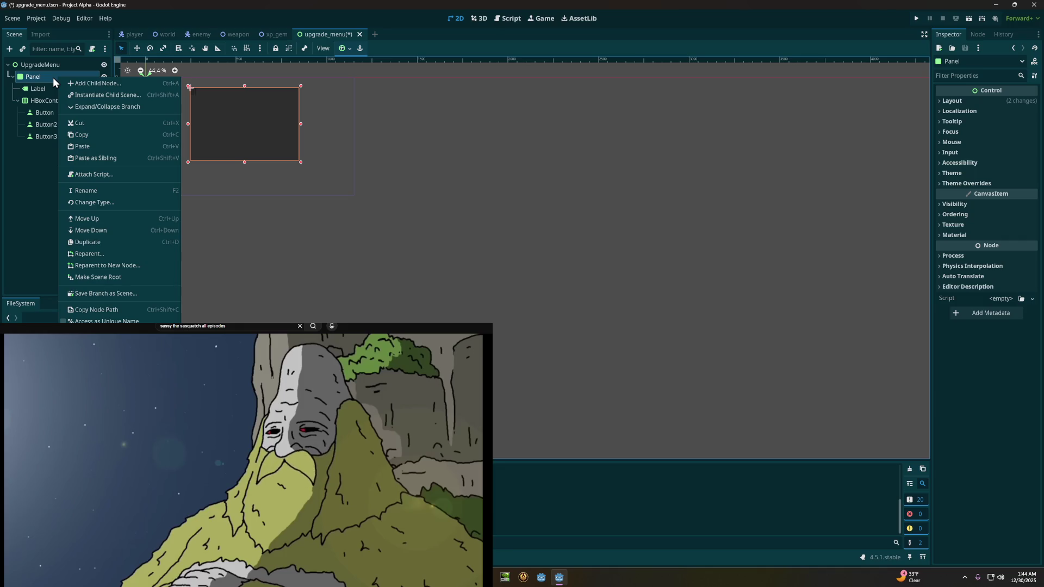
left_click(52, 77)
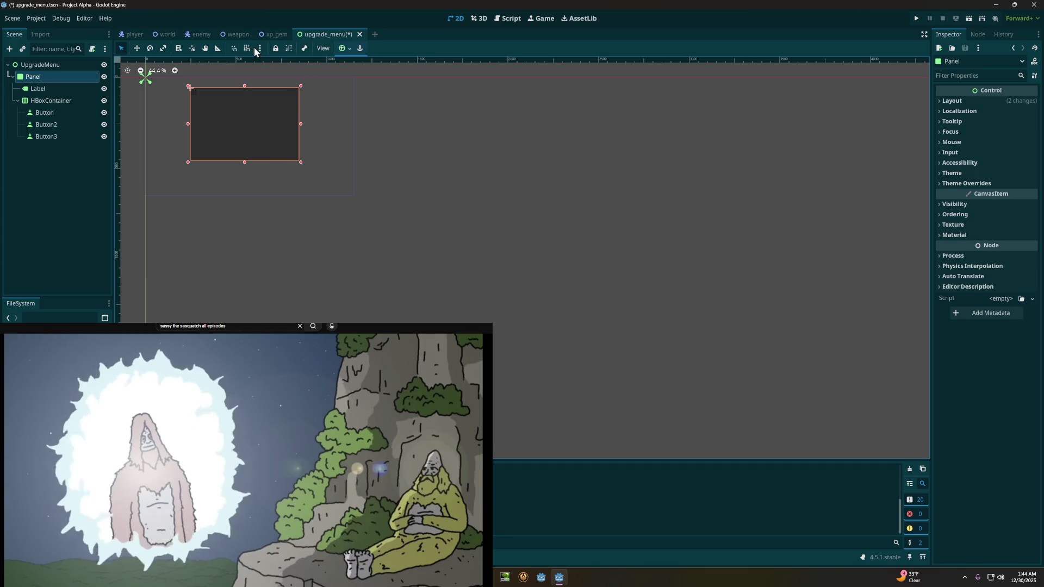
left_click(263, 48)
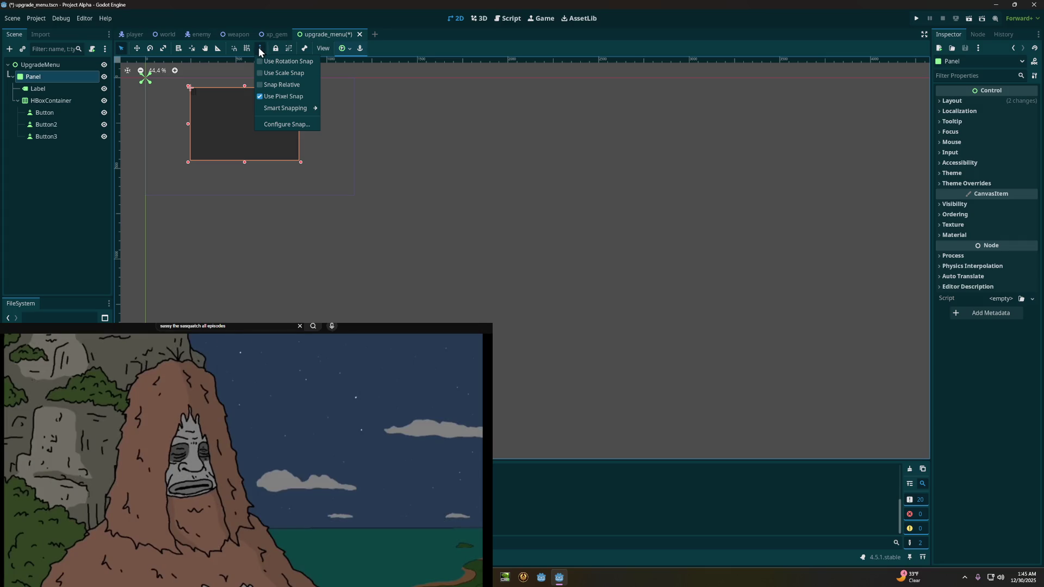
Step: Apply the Center anchor preset to the Panel from the toolbar's anchor presets
left_click(259, 48)
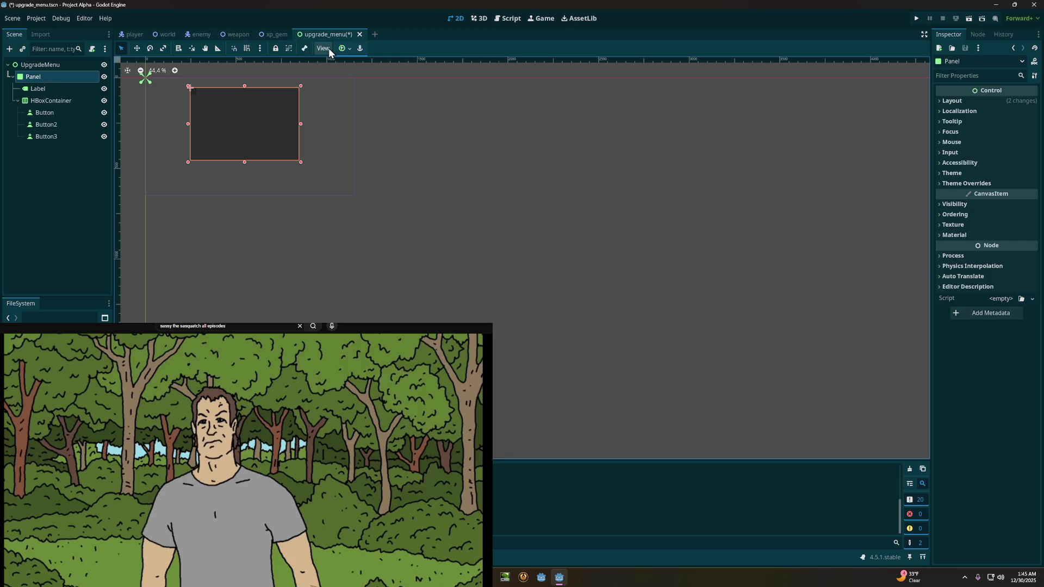
left_click(351, 49)
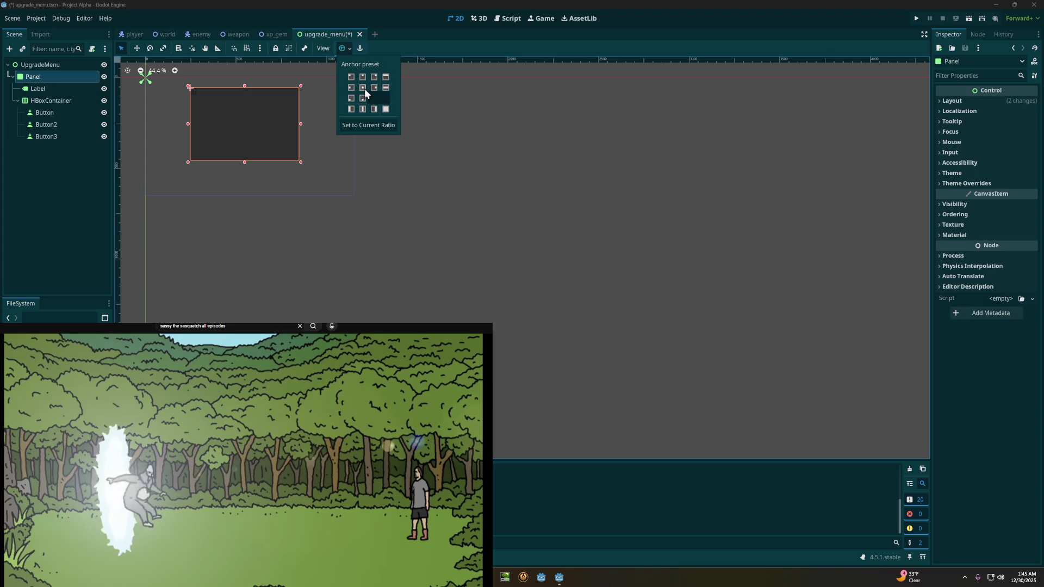
left_click(363, 88)
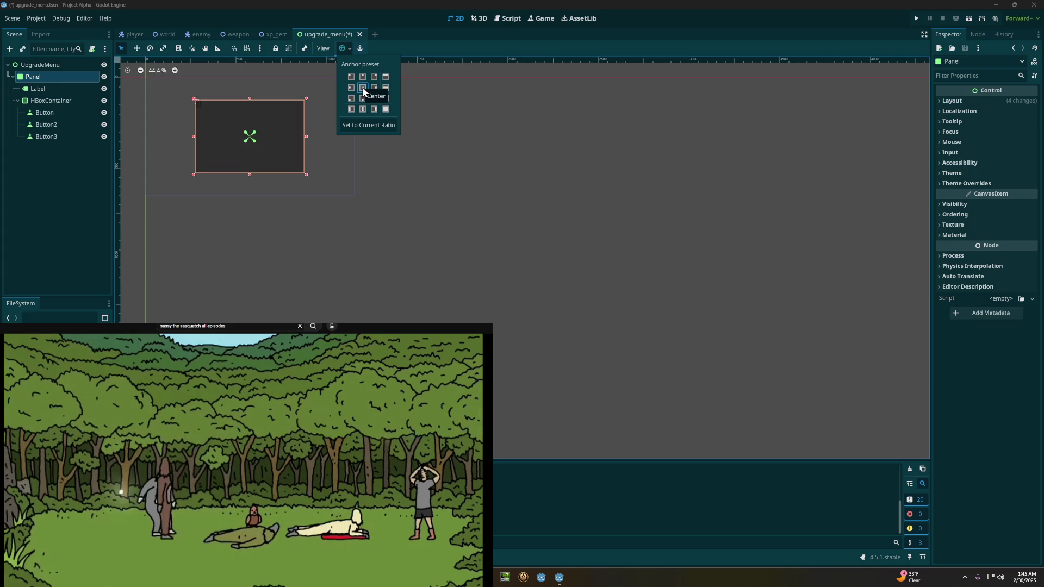
left_click(407, 4)
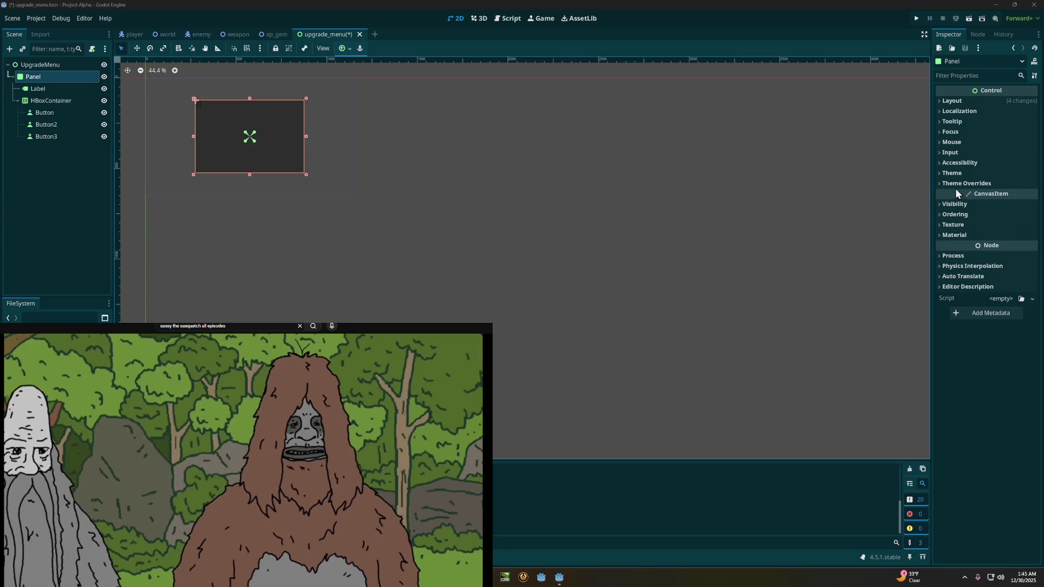
Step: Add a New StyleBoxFlat as the Panel's Theme Overrides > Styles > Panel and expand it
left_click(955, 183)
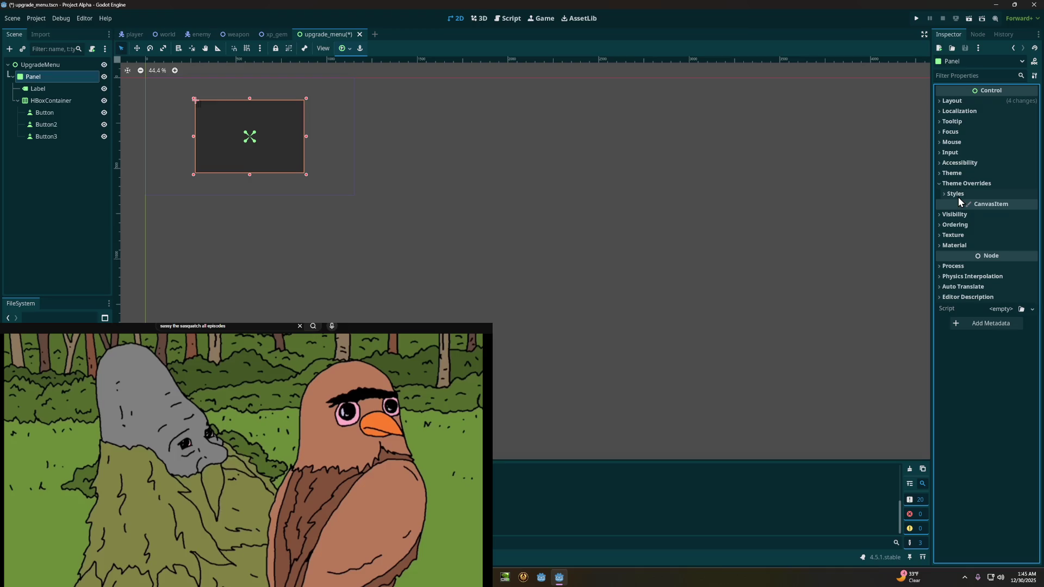
left_click(958, 197)
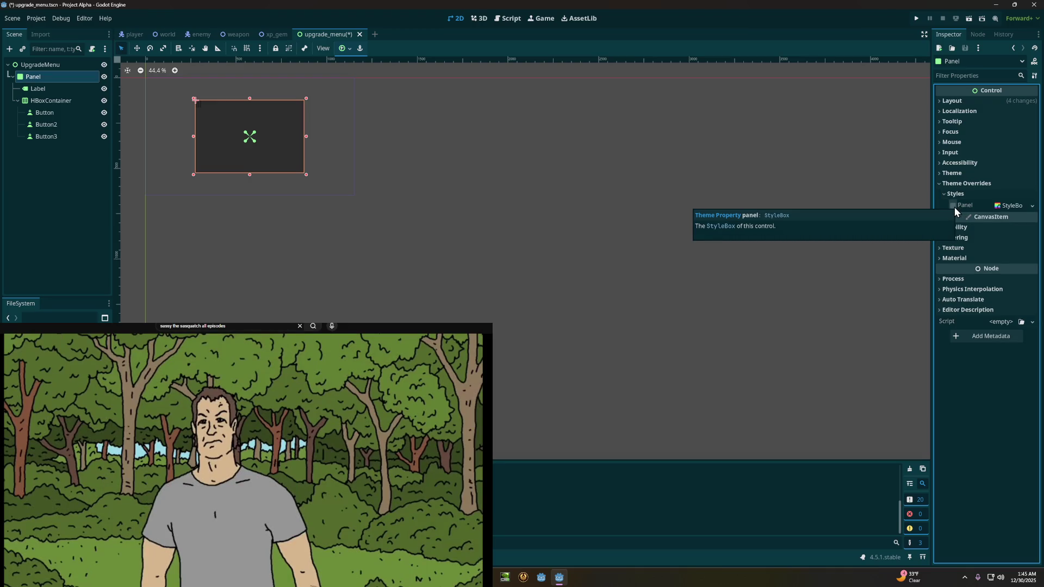
left_click(954, 207)
left_click(1033, 206)
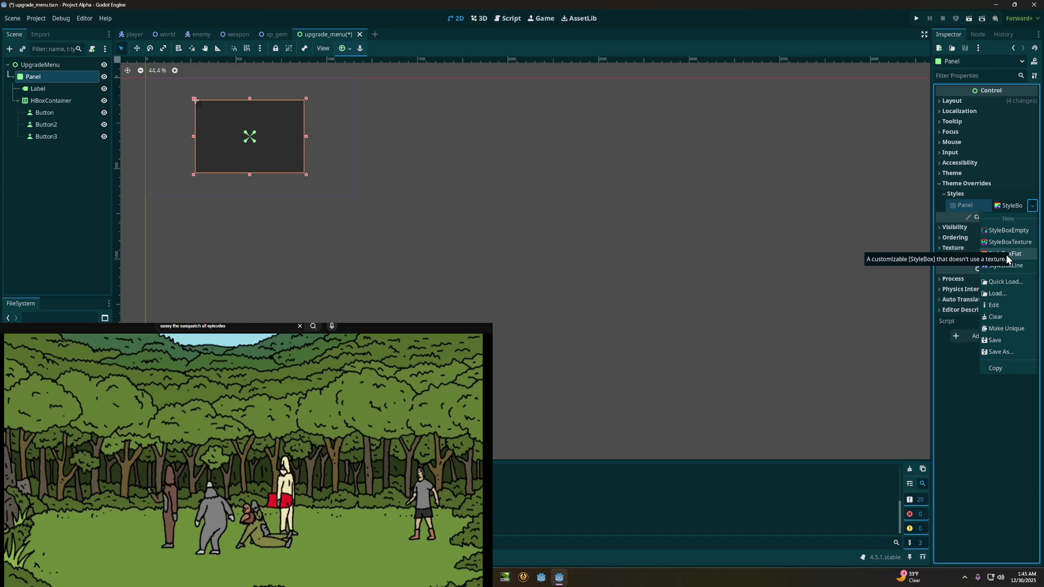
left_click(1006, 254)
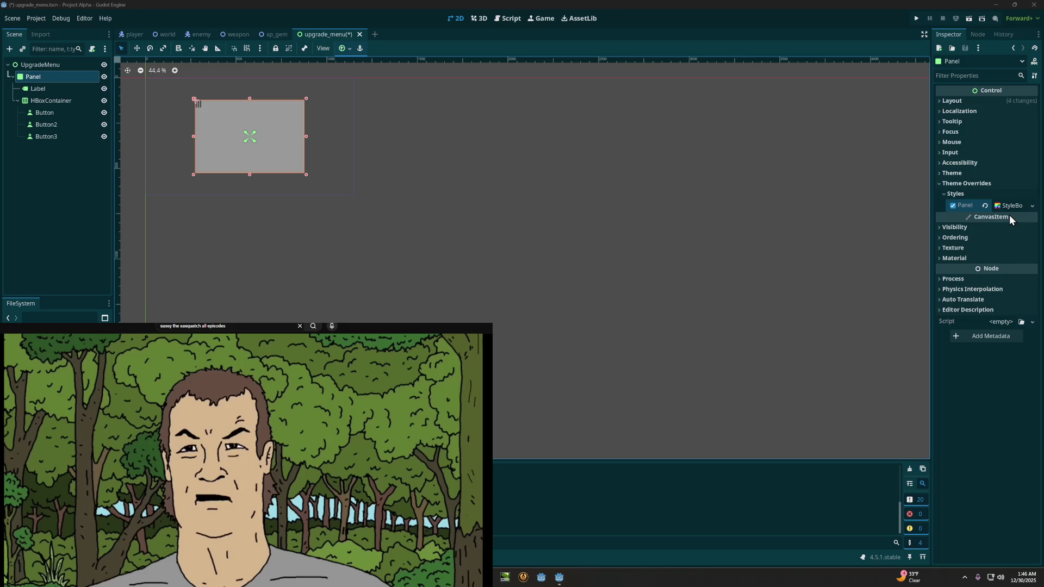
left_click(954, 205)
left_click(953, 206)
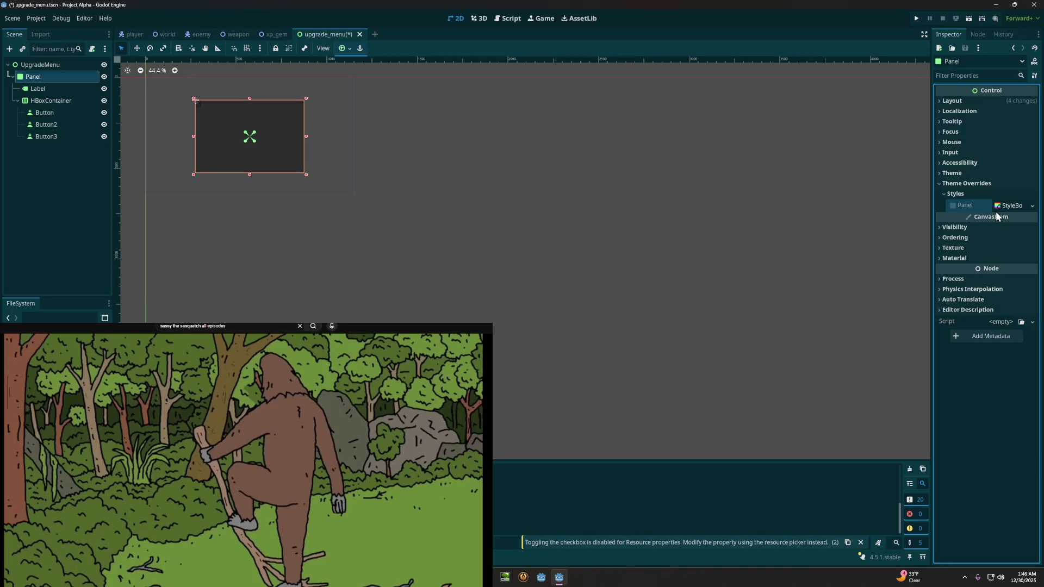
left_click(1032, 206)
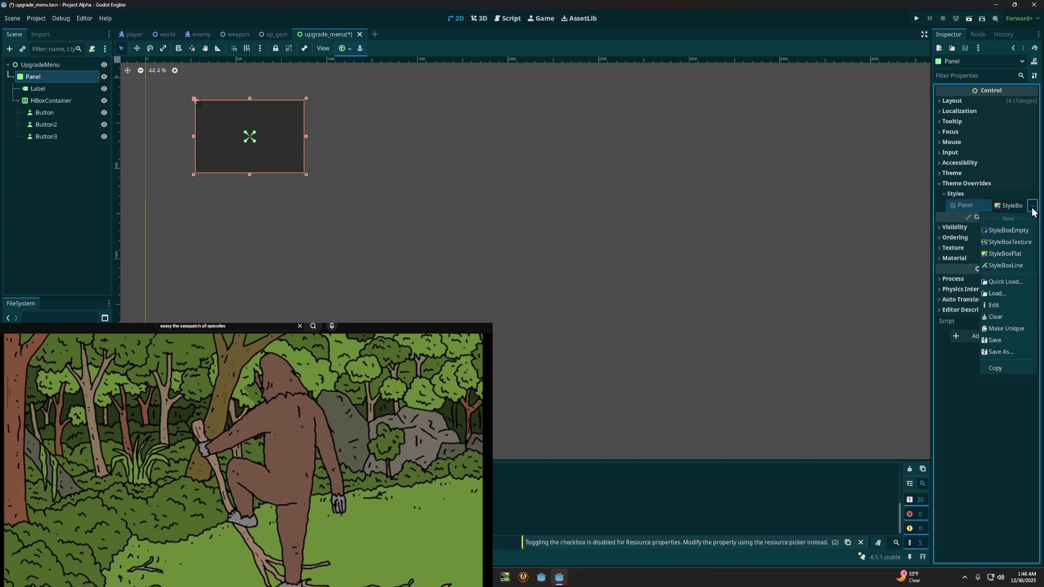
left_click(1012, 256)
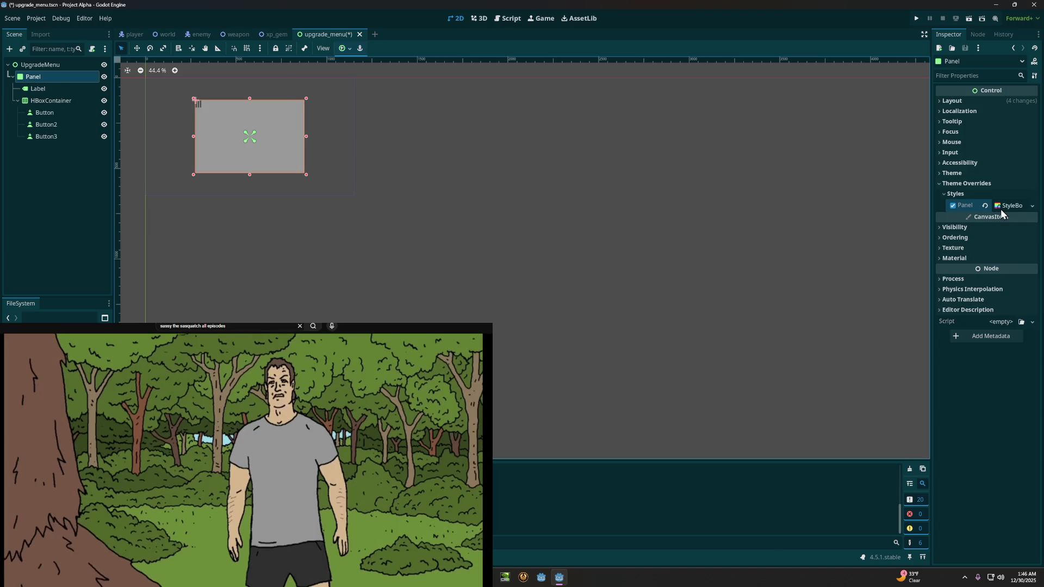
left_click(1001, 206)
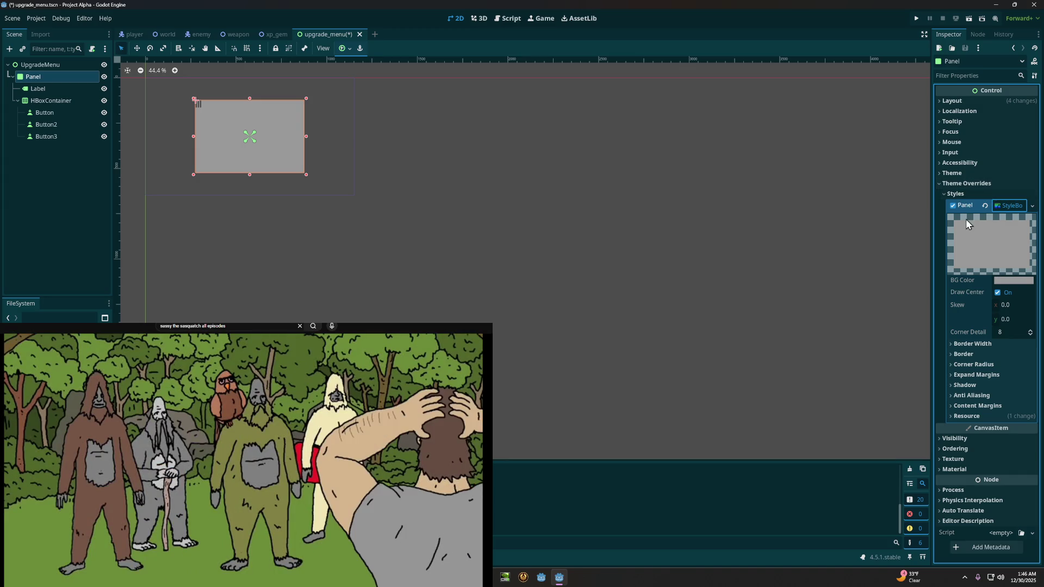
Step: Pick a blue (#006ec1) for the Panel style's BG Color
left_click(1001, 281)
mouse_move(973, 308)
left_mouse_down()
mouse_move(944, 283)
mouse_move(909, 294)
mouse_move(951, 286)
left_mouse_up()
left_click_drag(1033, 310, 1036, 377)
left_click(960, 306)
mouse_move(960, 305)
left_mouse_down()
mouse_move(953, 289)
mouse_move(913, 302)
mouse_move(986, 268)
mouse_move(1011, 310)
mouse_move(923, 305)
mouse_move(941, 298)
mouse_move(951, 310)
mouse_move(959, 298)
left_mouse_up()
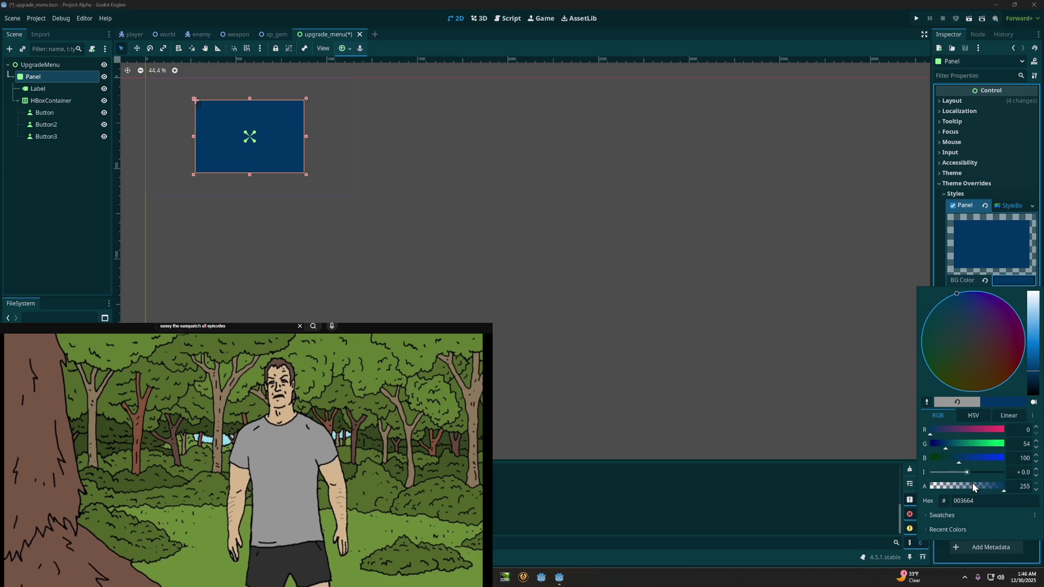
Step: Lower the blue's alpha and tune its brightness, then select the Label's Text field
left_click_drag(973, 487, 964, 483)
mouse_move(1031, 380)
left_mouse_down()
mouse_move(1032, 348)
mouse_move(1031, 367)
left_mouse_up()
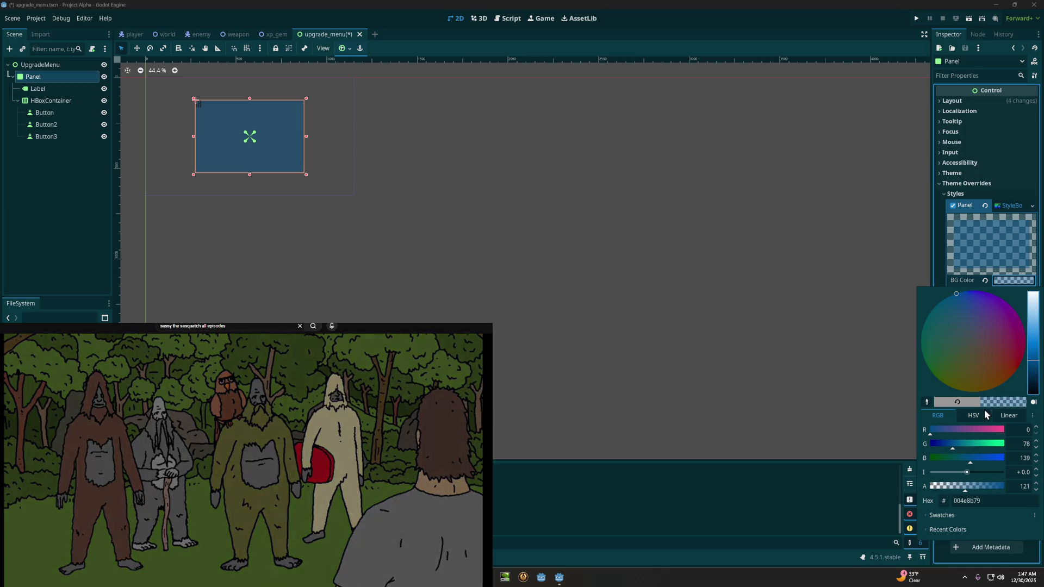
left_click_drag(967, 485, 958, 484)
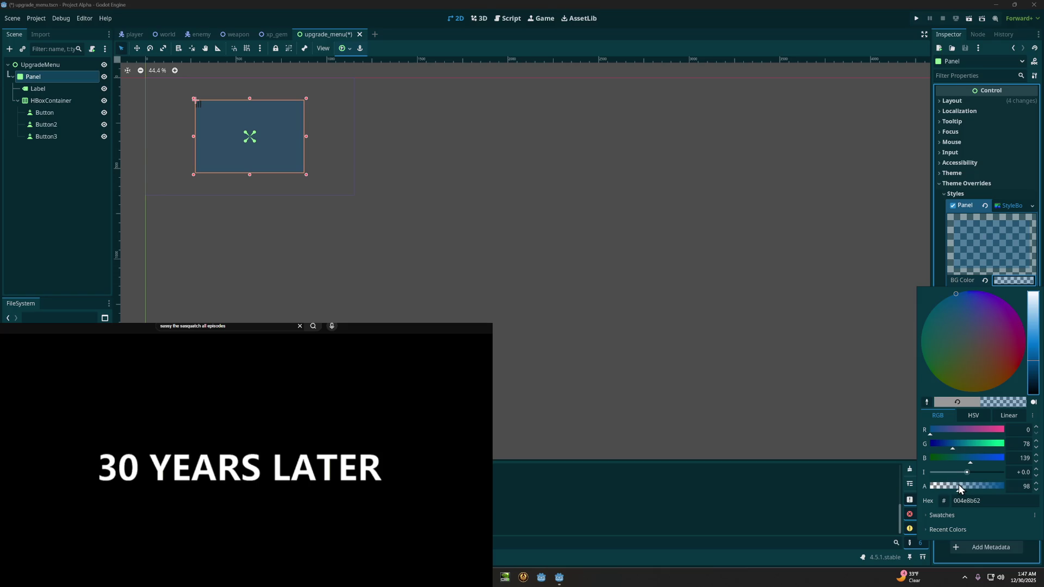
left_click_drag(1032, 361, 1032, 348)
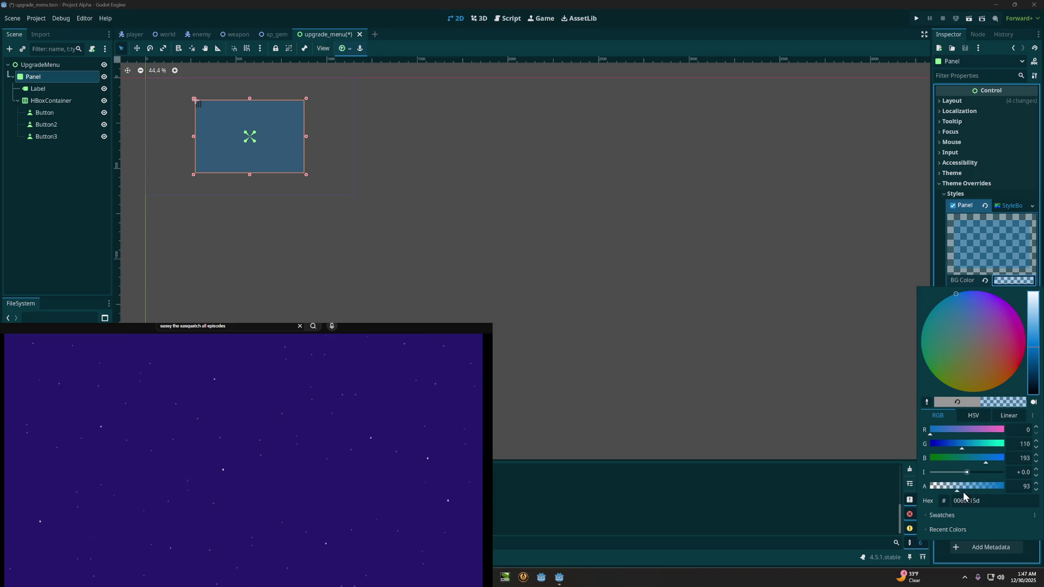
left_click_drag(953, 487, 952, 489)
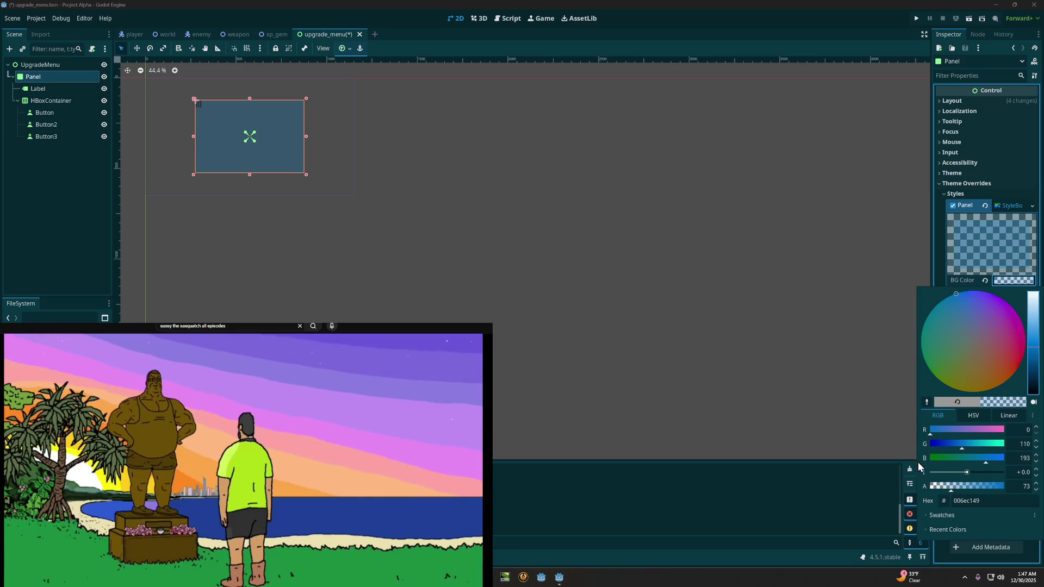
left_click_drag(951, 488, 947, 485)
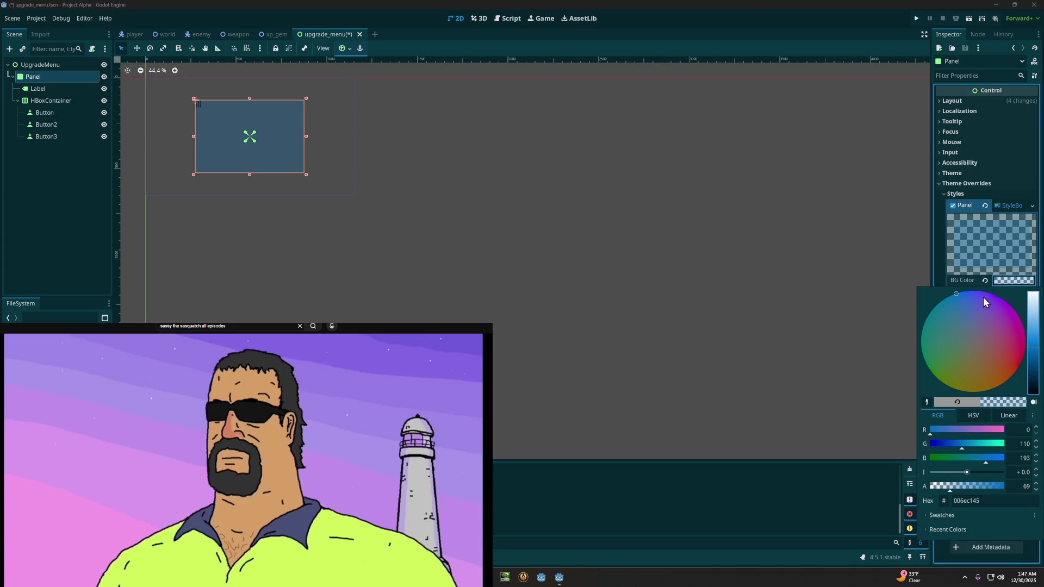
left_click(1002, 282)
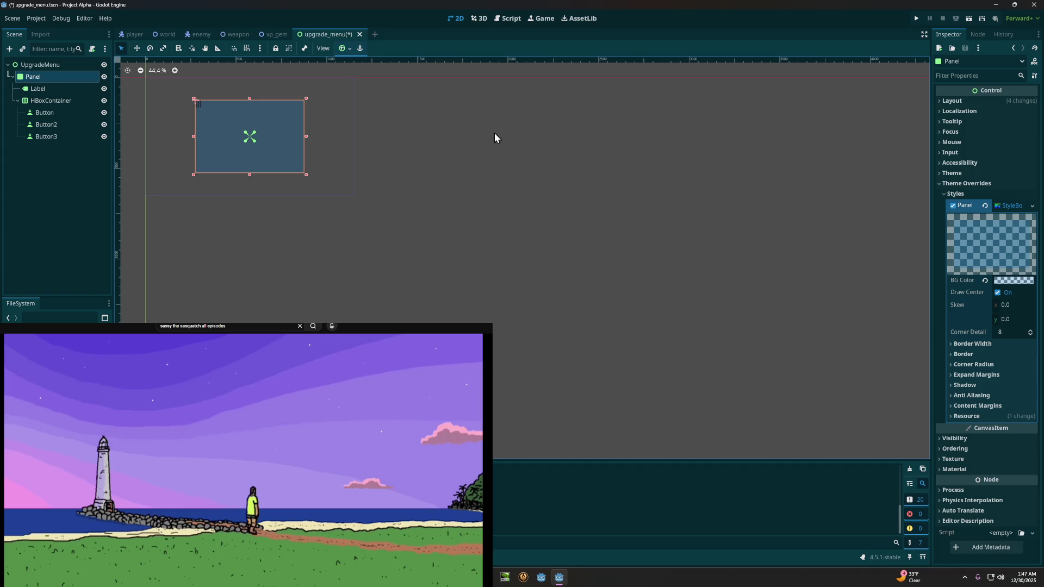
left_click(54, 88)
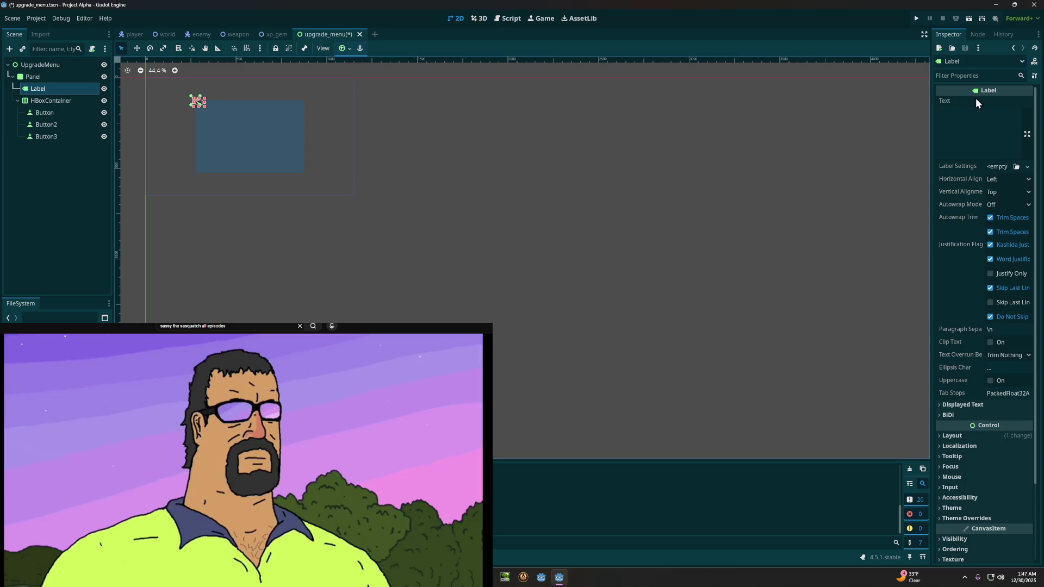
left_click(968, 119)
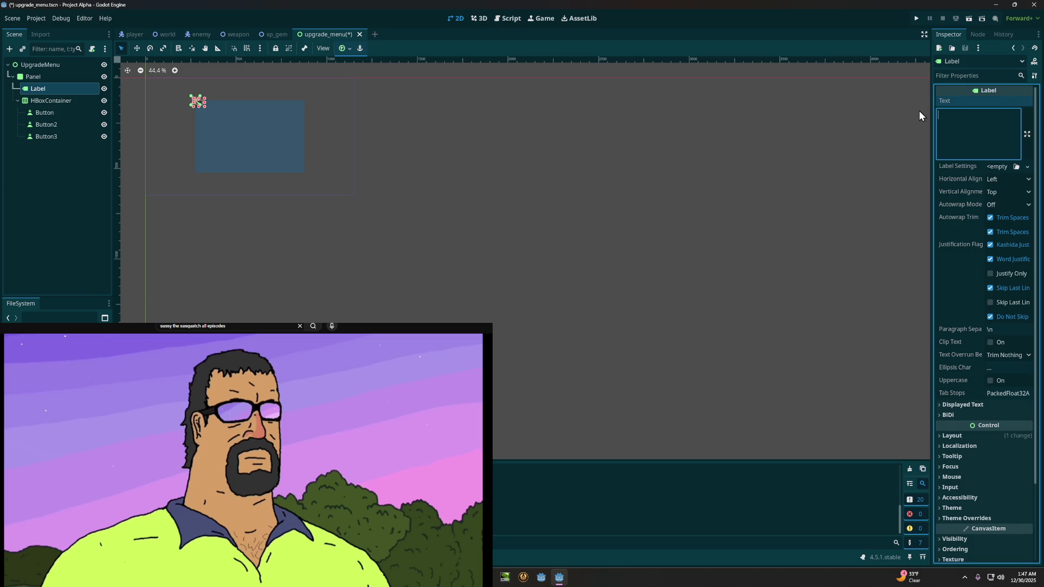
Step: Enter 'LEVEL UP!' as the Label's Text
type("LEVEL")
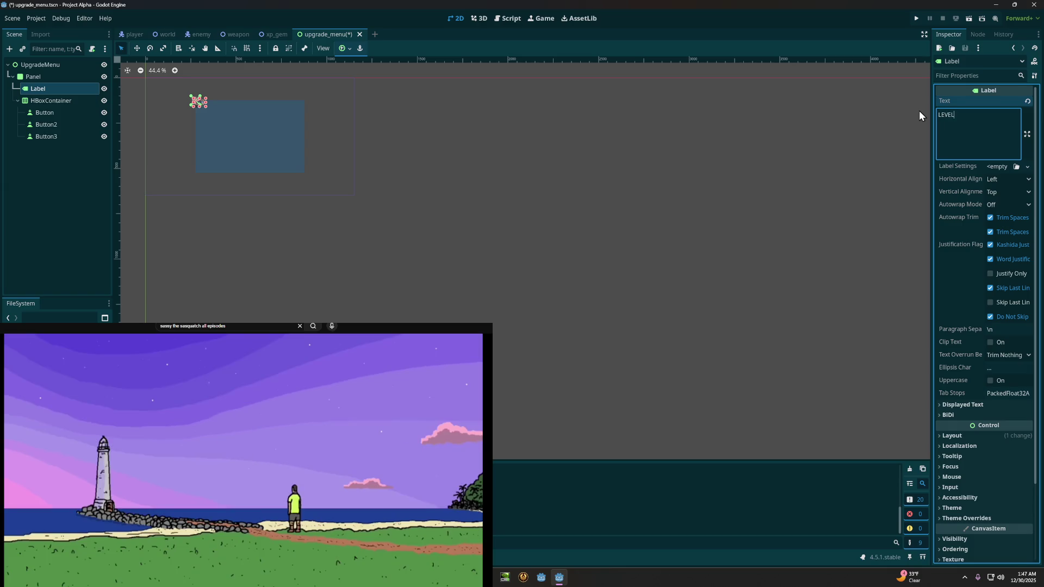
type(" UP!")
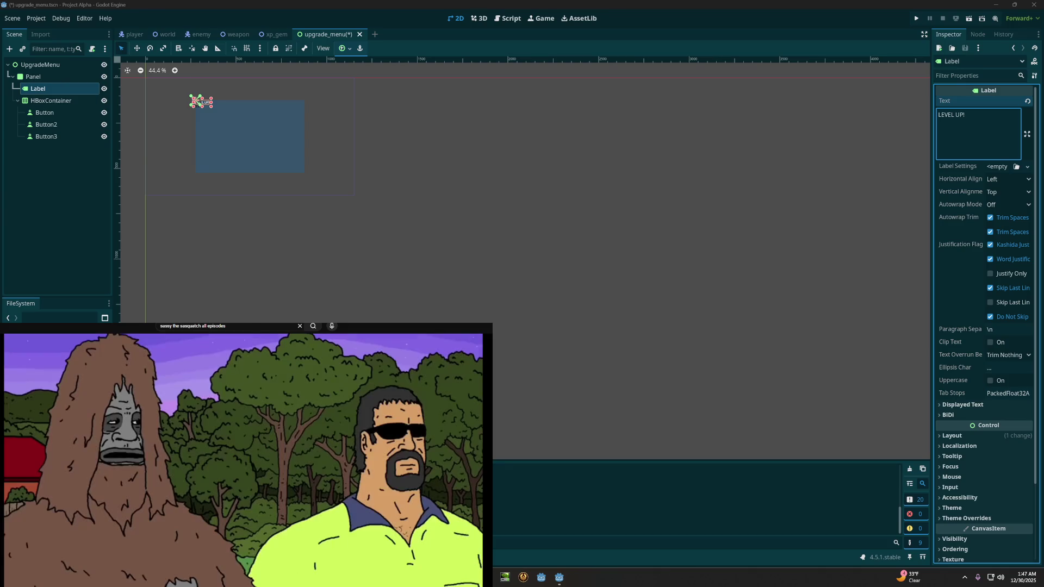
Step: Set the LEVEL UP! Label's Horizontal Alignment to Center
left_click(1000, 180)
left_click(1003, 205)
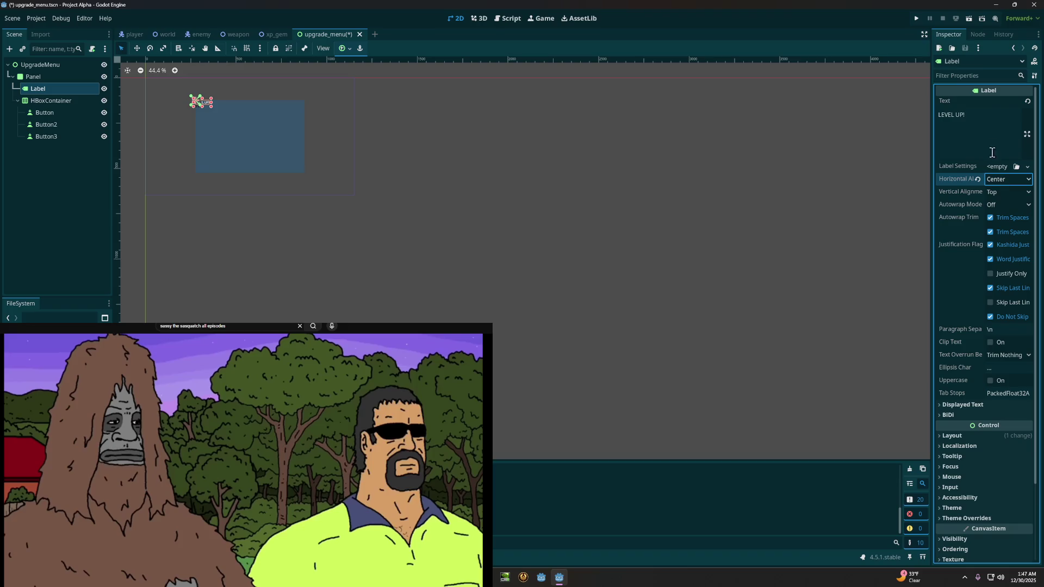
left_click(988, 128)
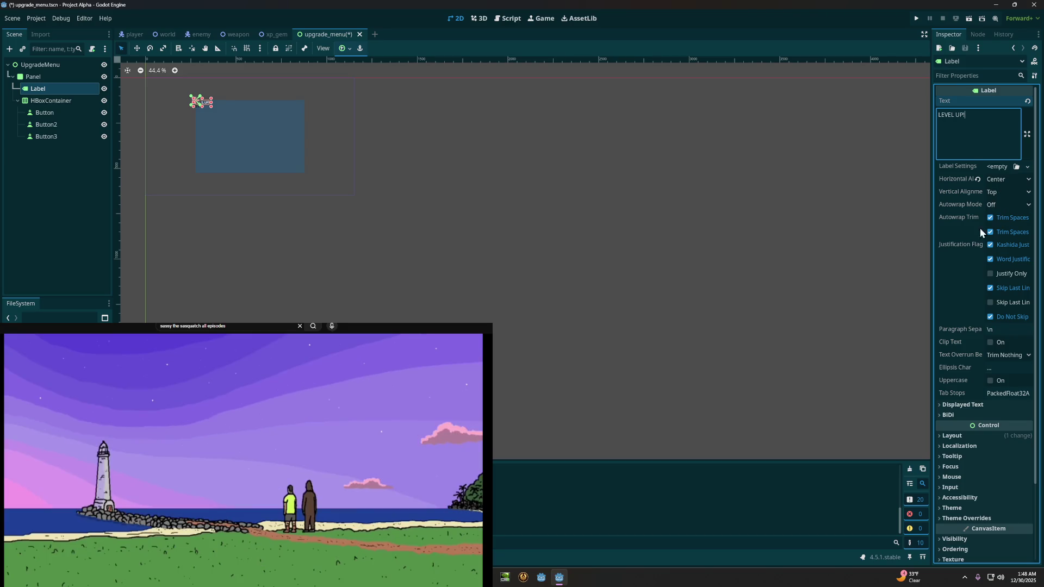
Step: Briefly expand and collapse the Label's Layout section, then pause the episode video
left_click(951, 436)
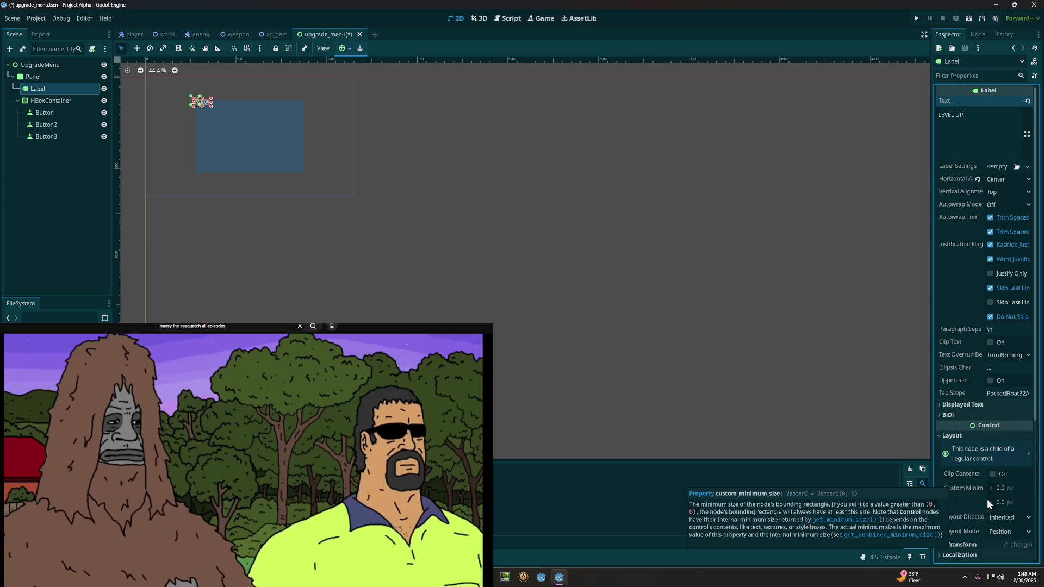
left_click(953, 437)
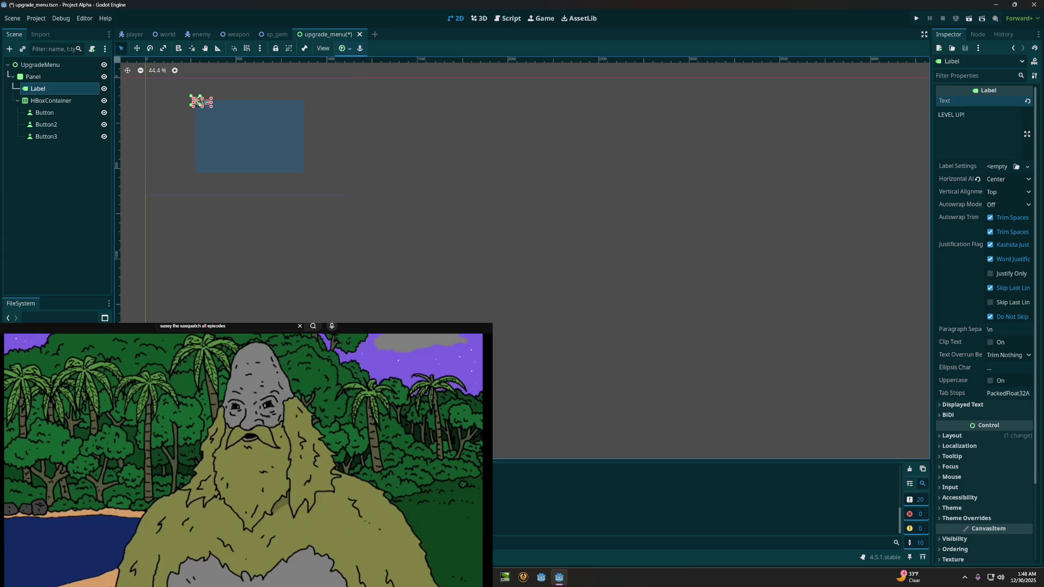
left_click(288, 484)
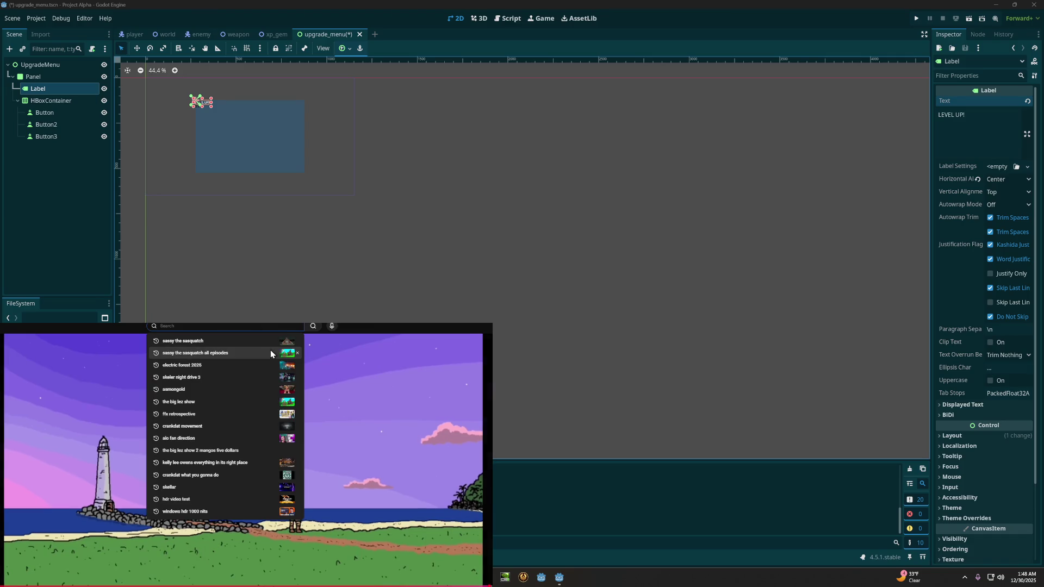
Step: Search YouTube for 'tripper snipper sassy', open and pause the top result, then return to the episode
type("tripper snipper")
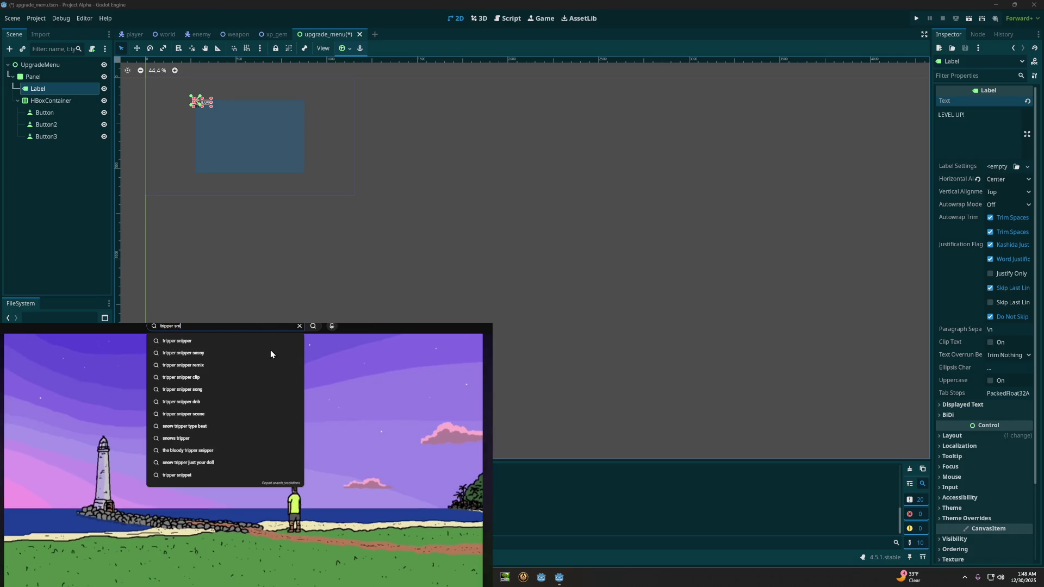
left_click(271, 354)
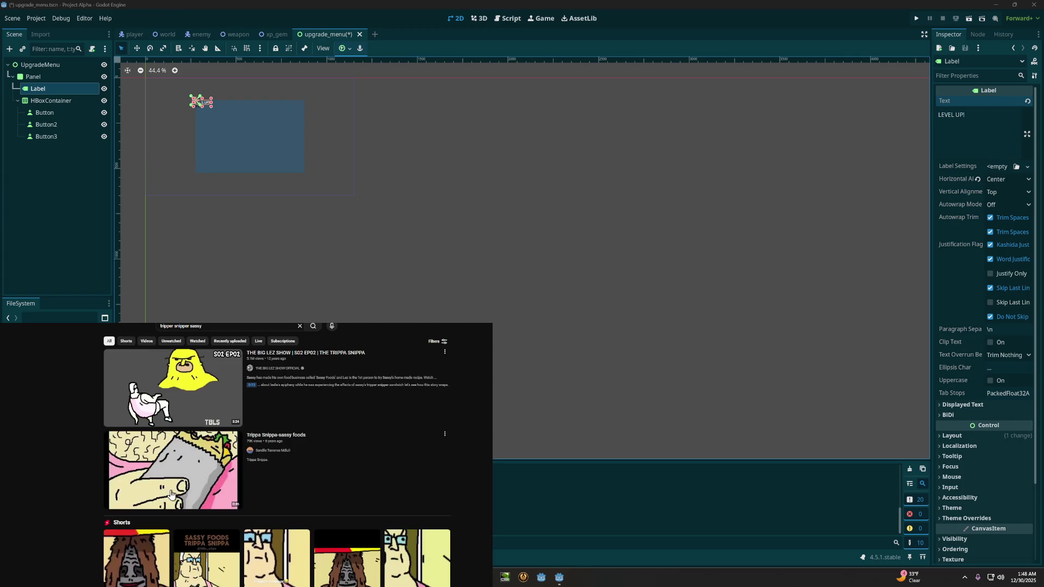
left_click(168, 492)
left_click(260, 435)
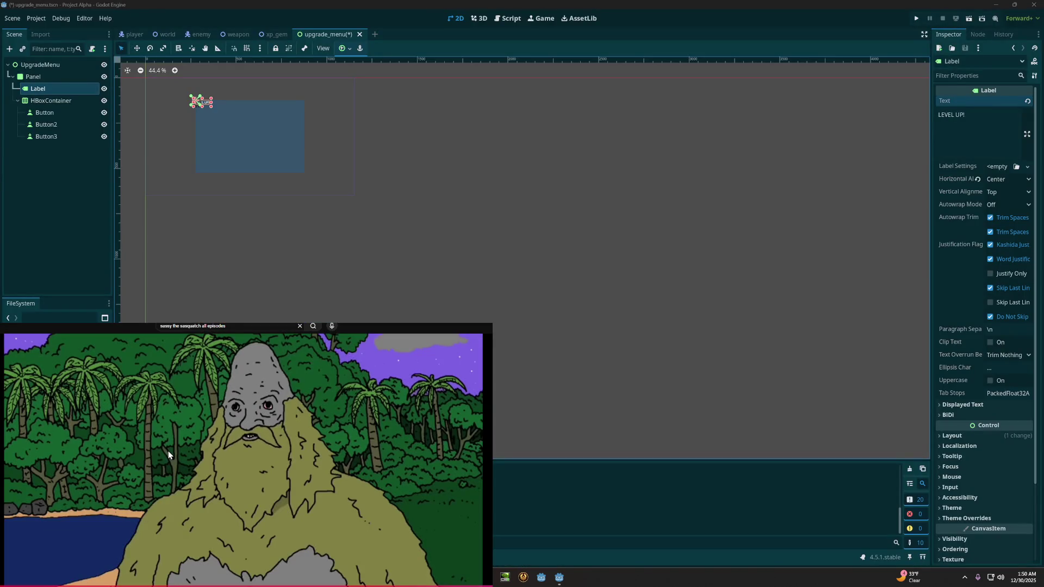
left_click(168, 451)
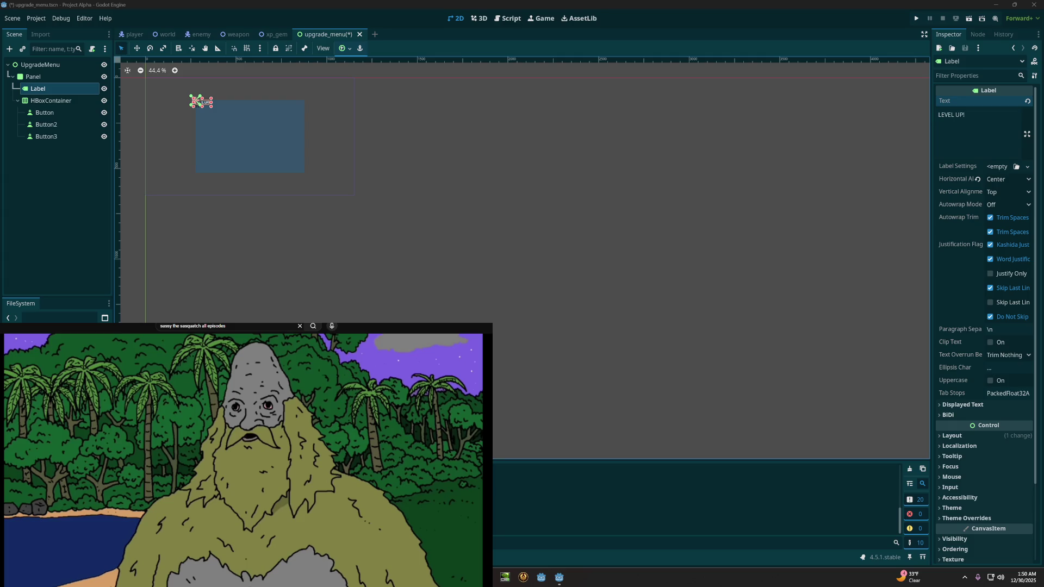
left_click(144, 478)
Step: Check the live stream stats in OBS Studio, then switch back to the Godot editor
key("alt+Tab")
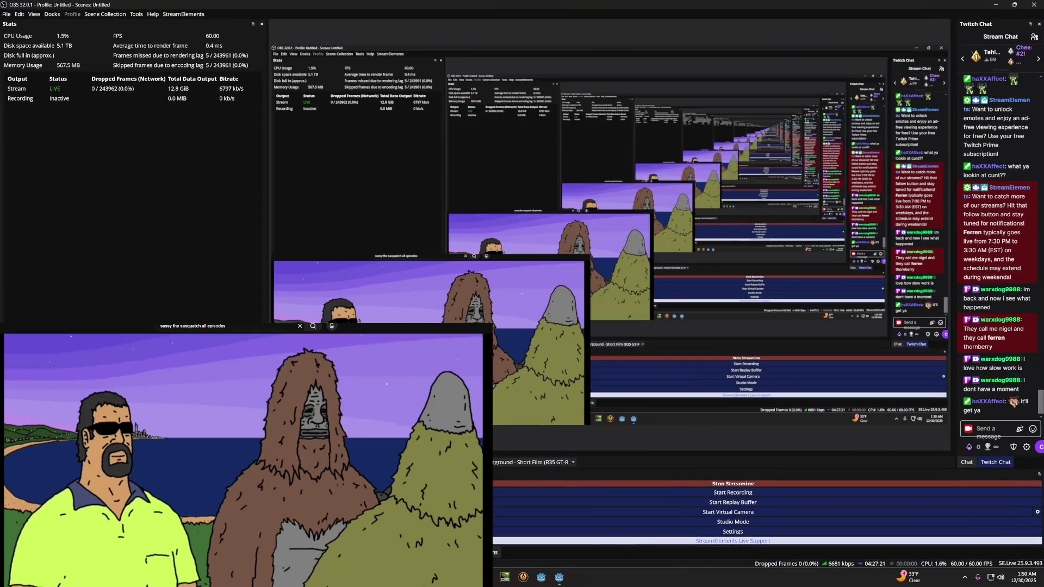
key("alt+Tab")
key("alt+Tab")
key("alt+Tab")
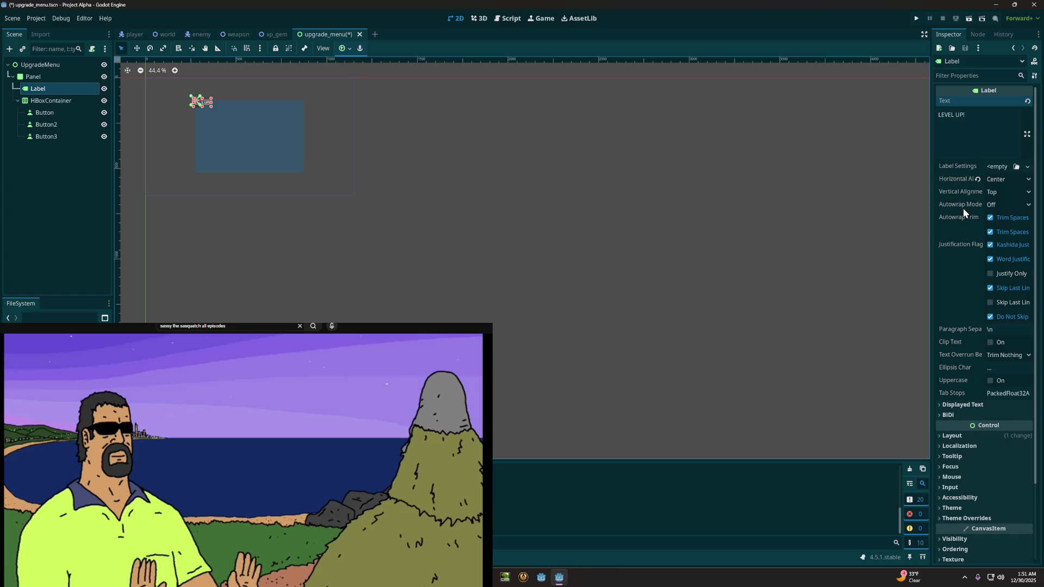
Step: Set the Label's Transform Position to (0, 20)
left_click(949, 436)
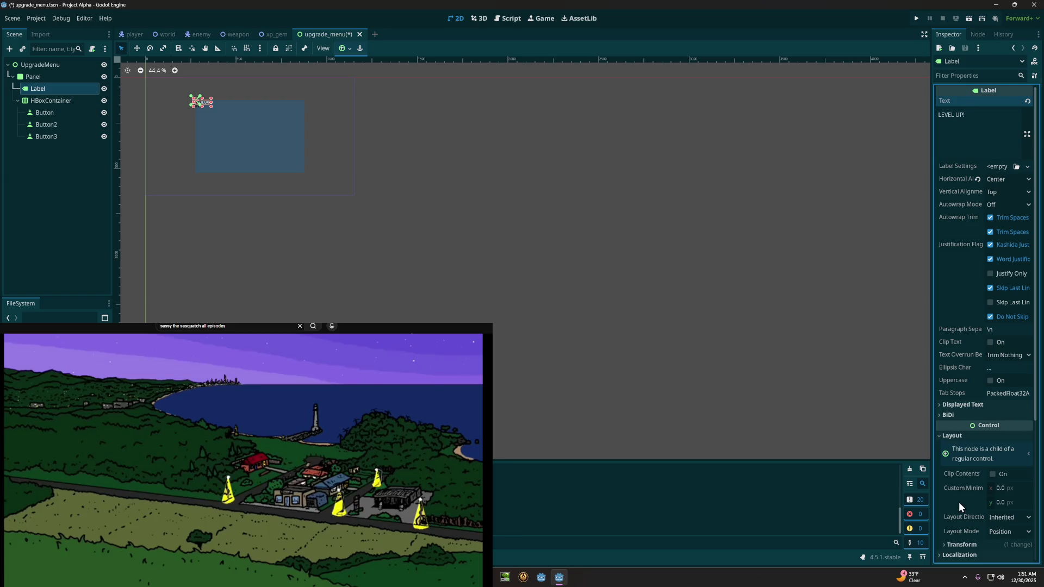
left_click(948, 546)
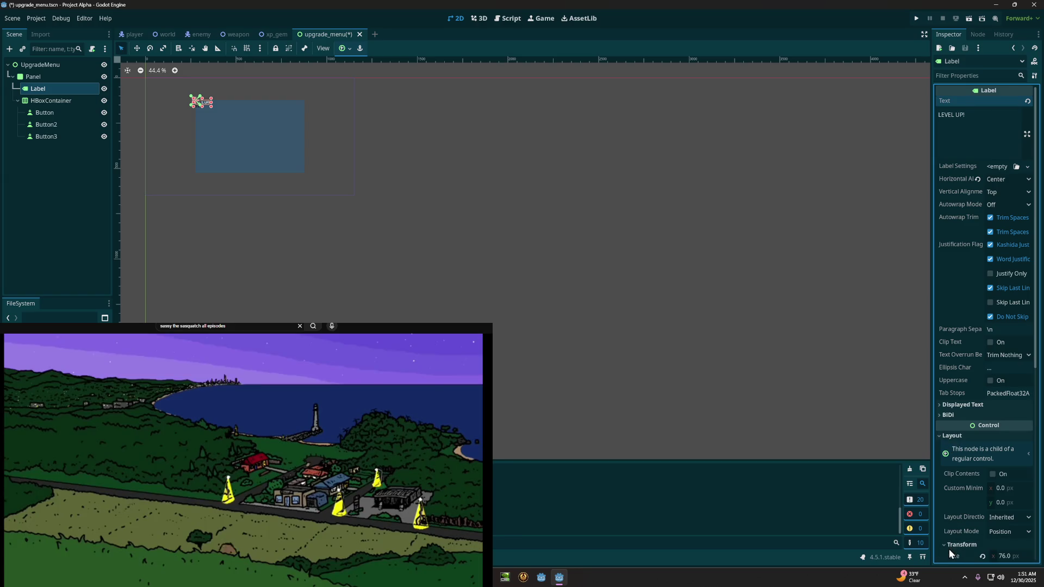
scroll(952, 524, "down", 3)
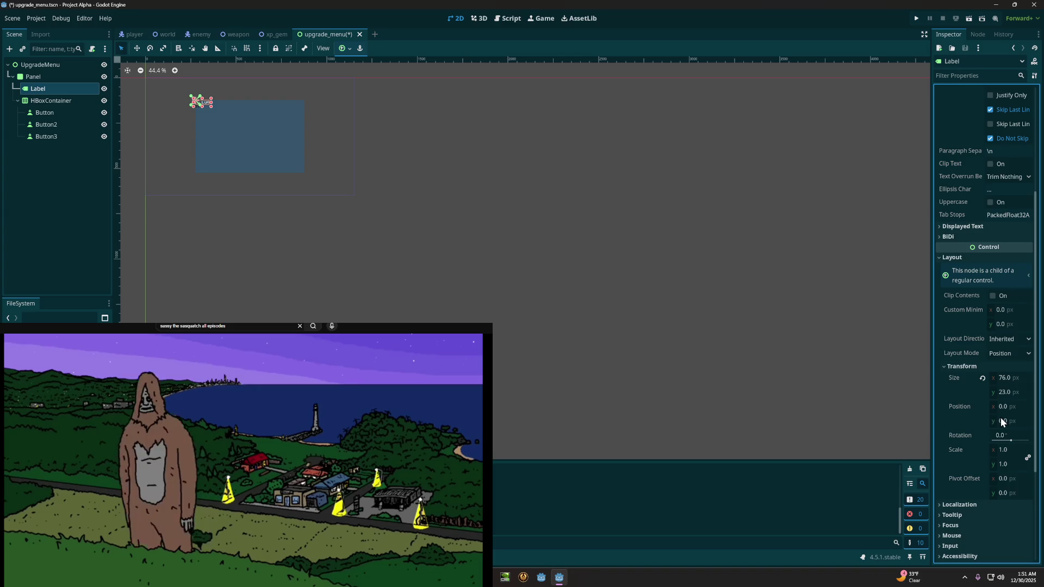
left_click(1004, 406)
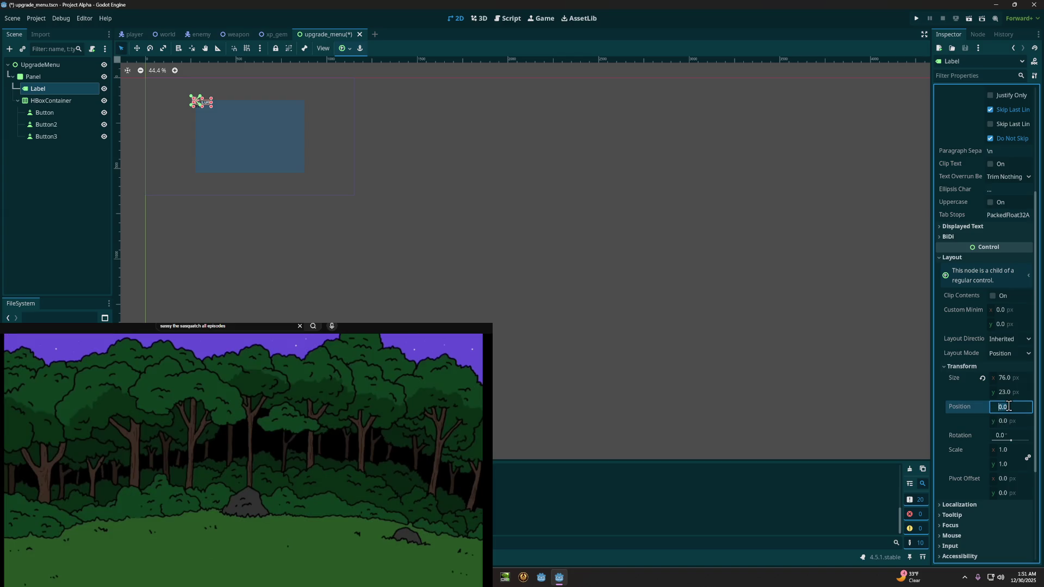
left_click(1003, 421)
type("2")
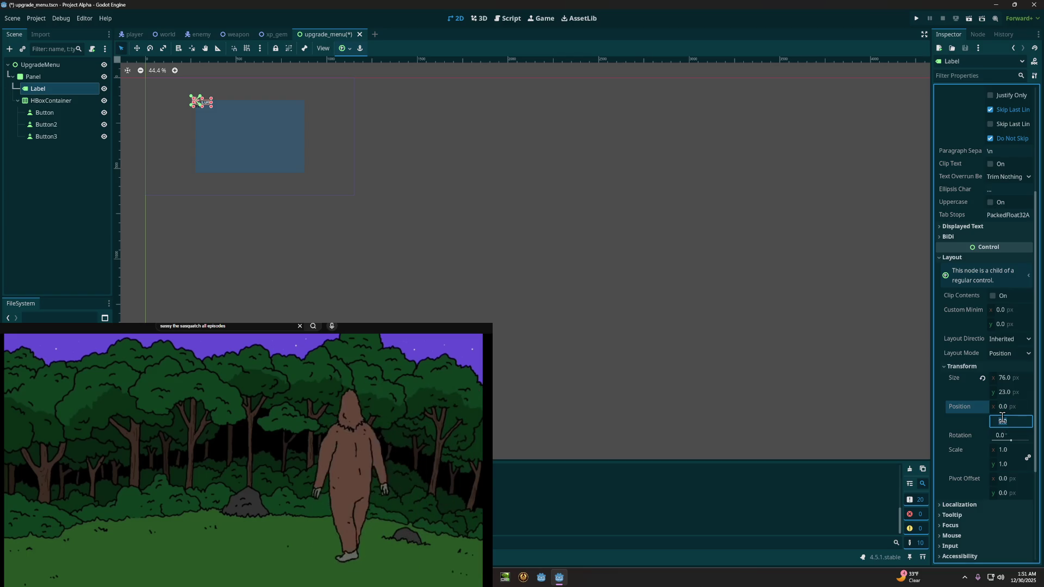
type("0")
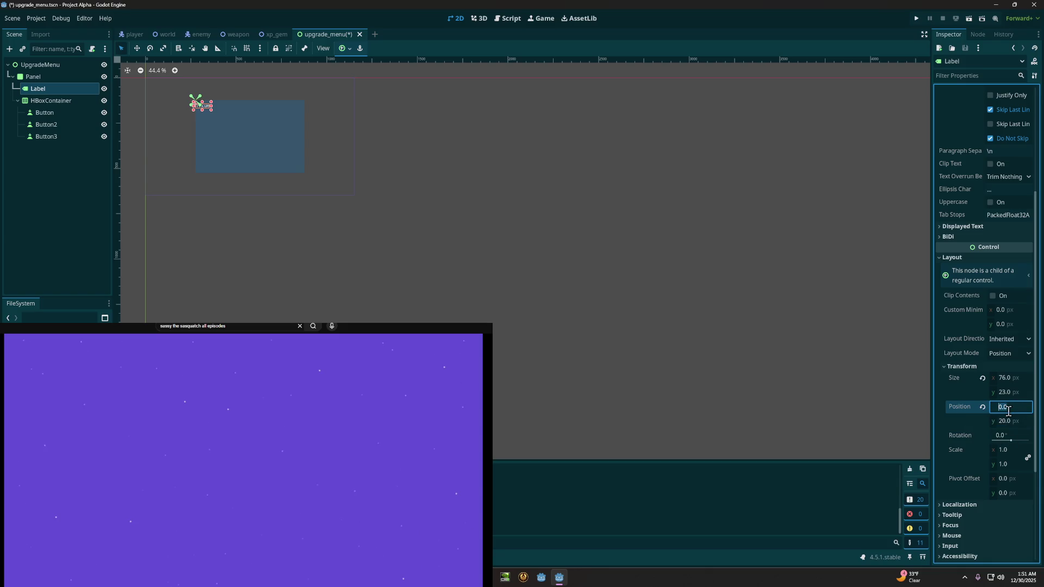
key("Return")
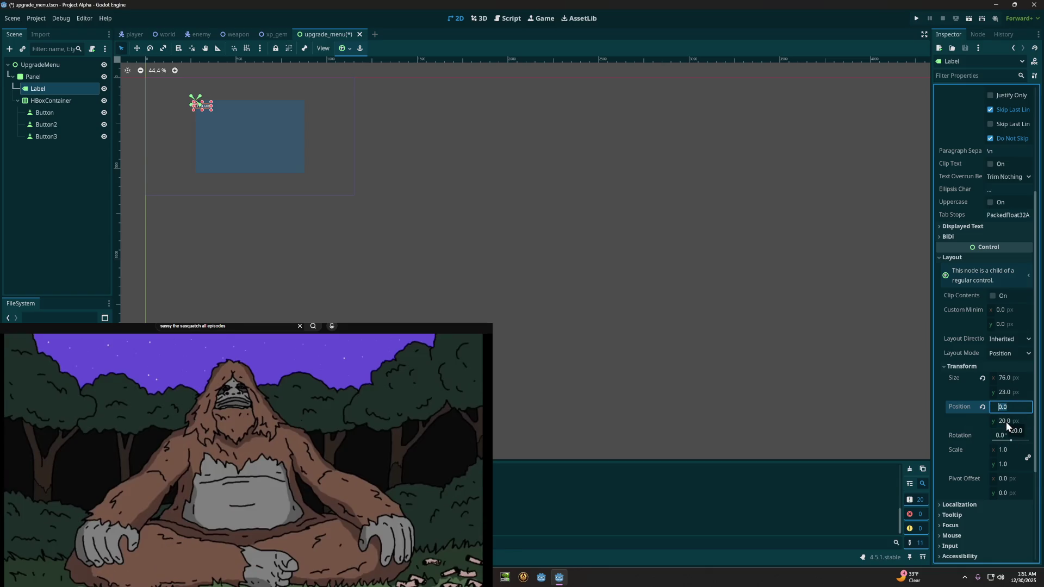
Step: Set the Label's Size to 600 × 50 px
left_click(1003, 383)
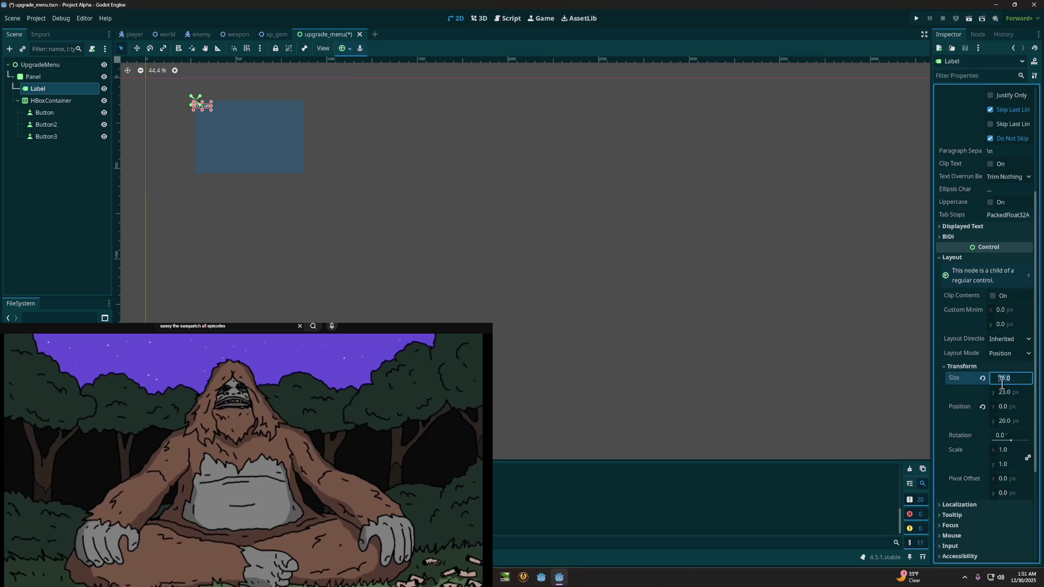
type("600")
left_click(1004, 393)
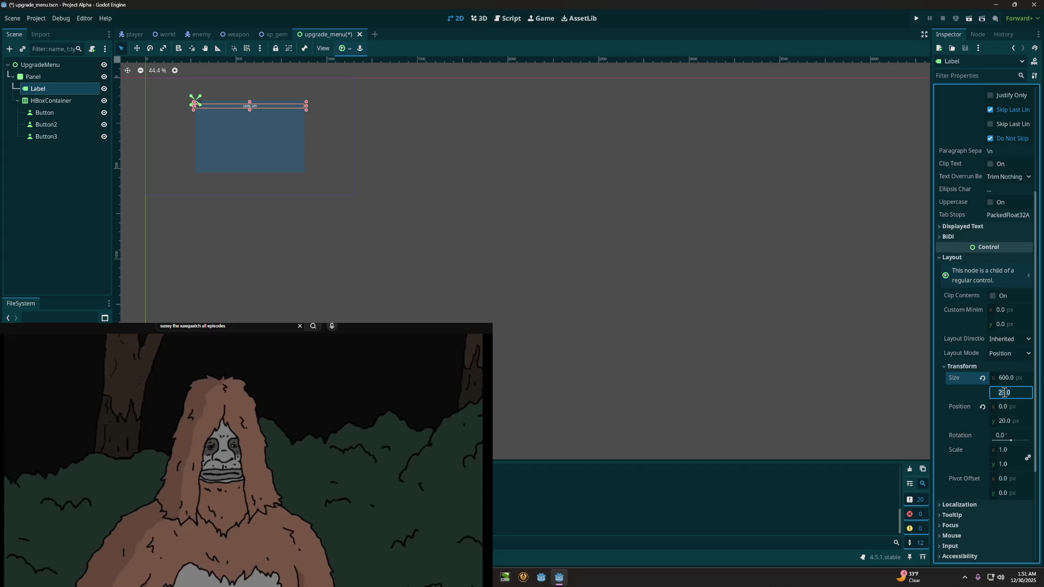
type("50")
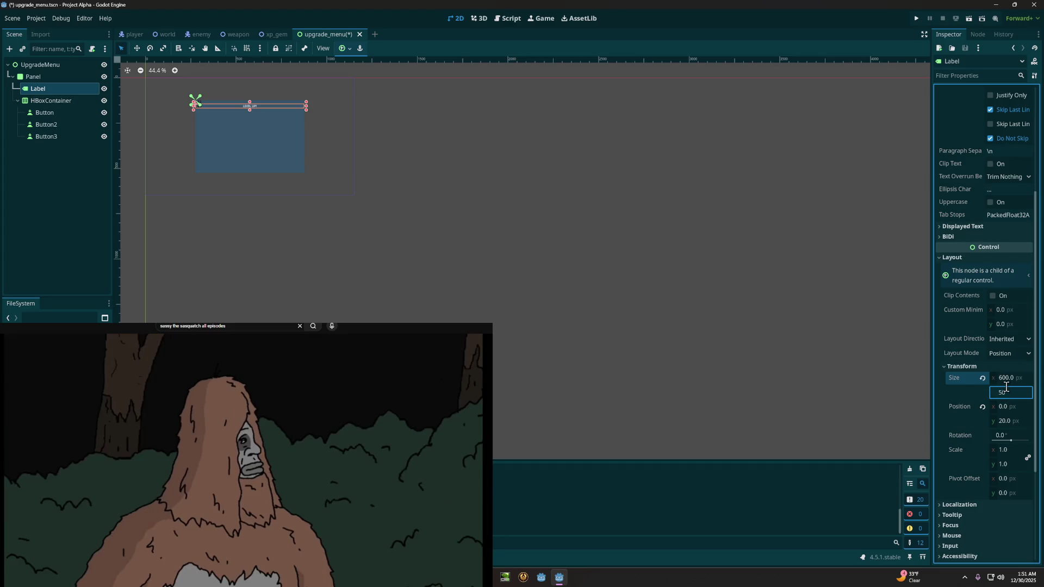
left_click(1015, 378)
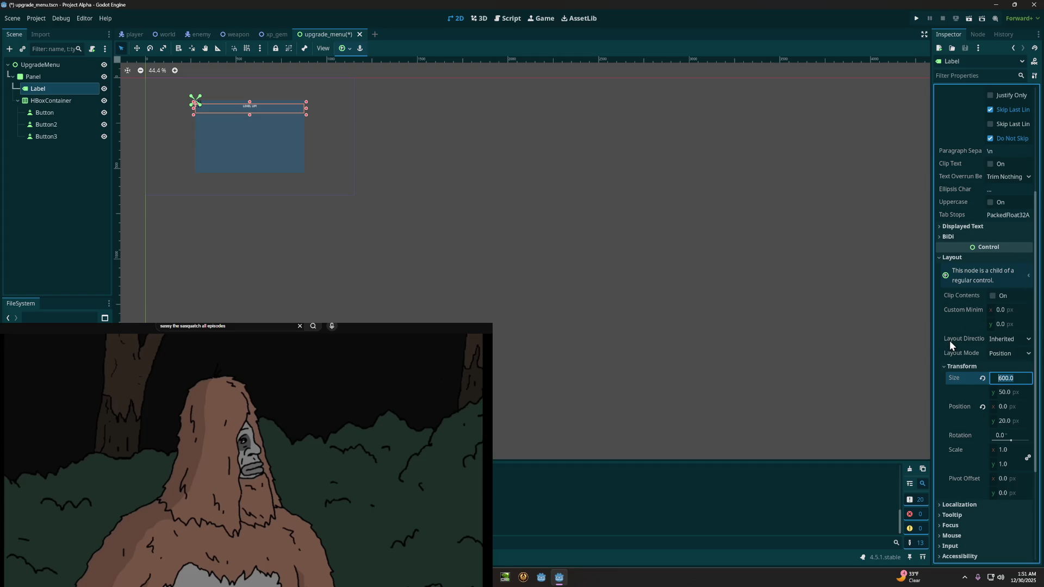
Step: Collapse the Label's Transform section and expand its Theme Overrides
scroll(957, 215, "up", 3)
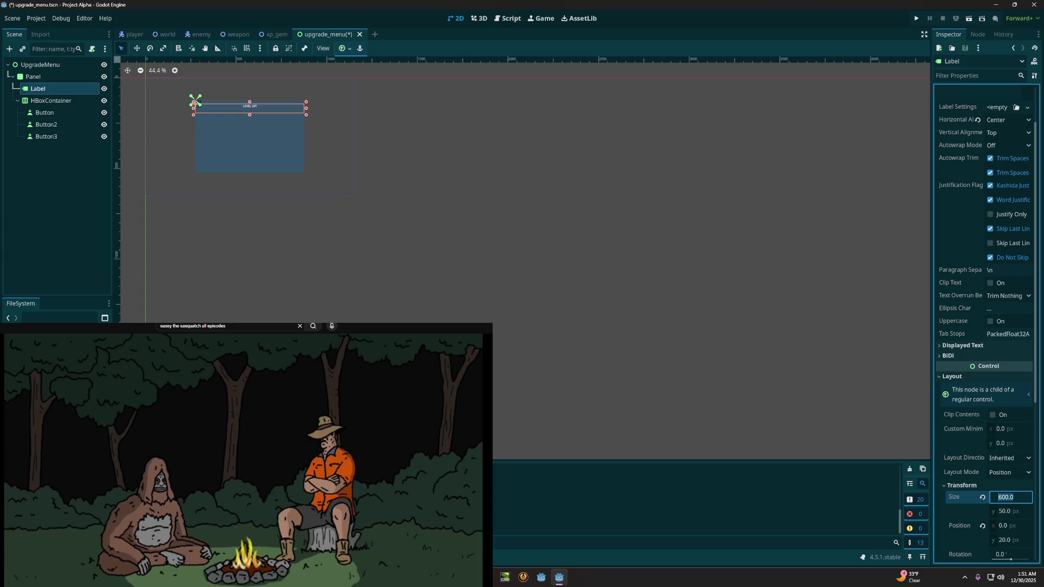
scroll(952, 278, "down", 2)
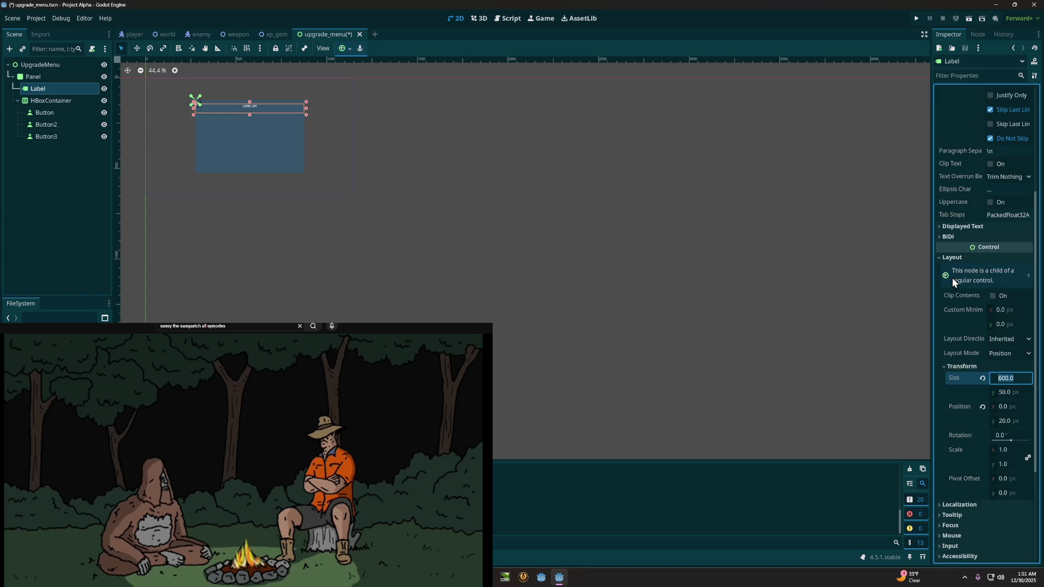
scroll(951, 279, "down", 1)
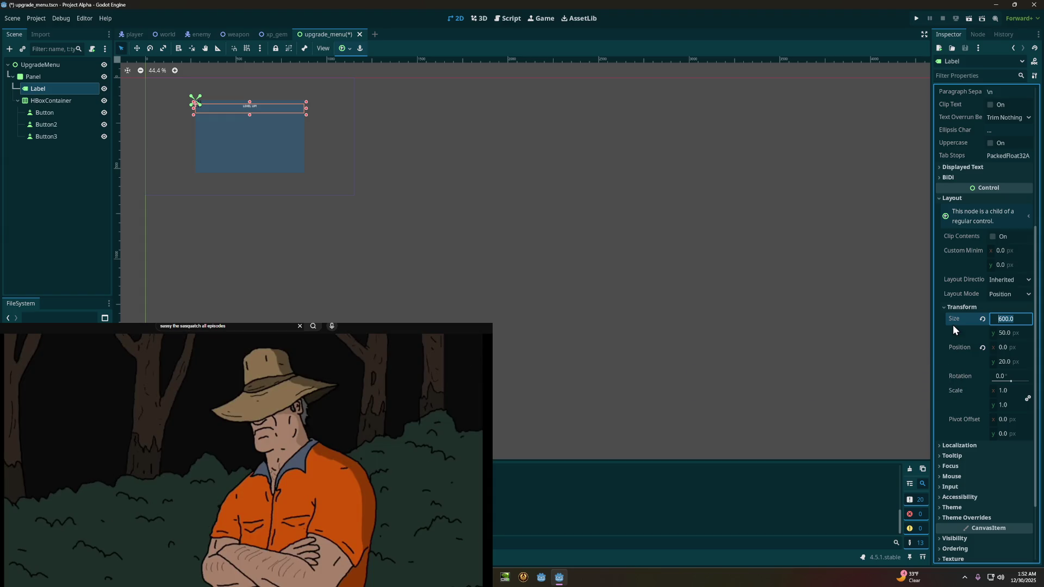
left_click(945, 308)
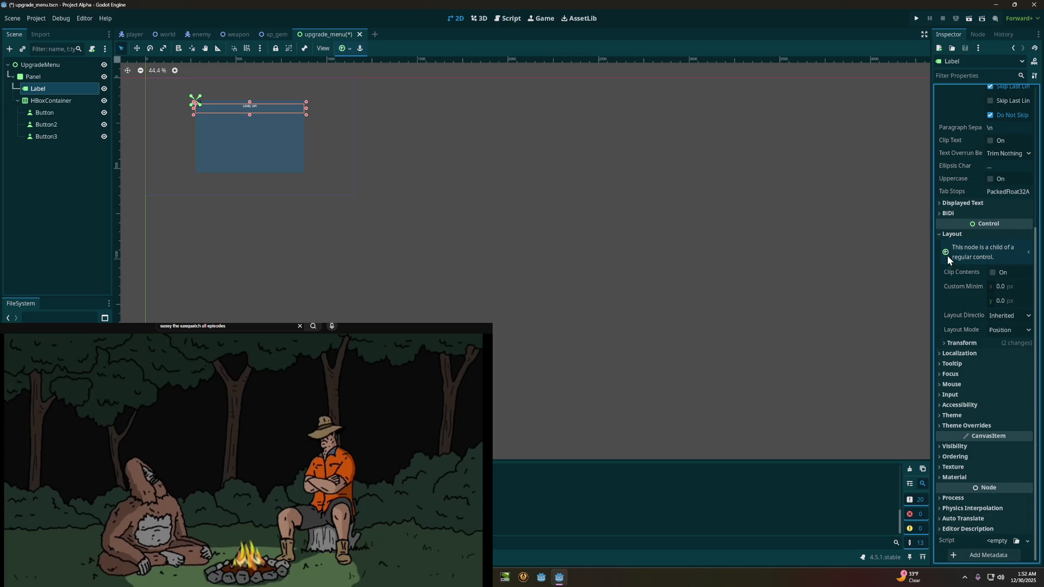
left_click(942, 425)
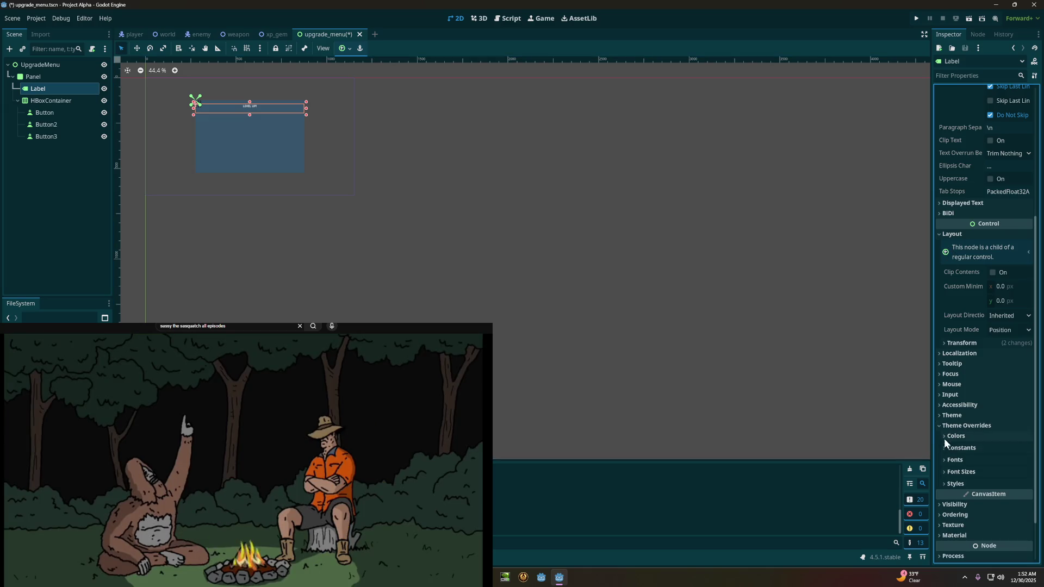
Step: Enable the Label's Font Size theme override and set it to 32
left_click(946, 460)
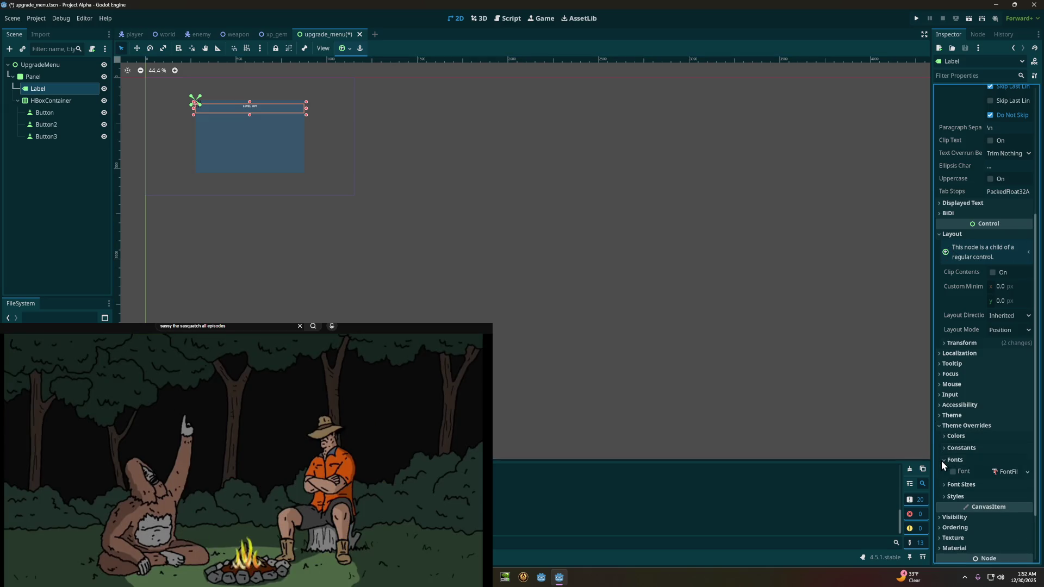
scroll(951, 444, "down", 2)
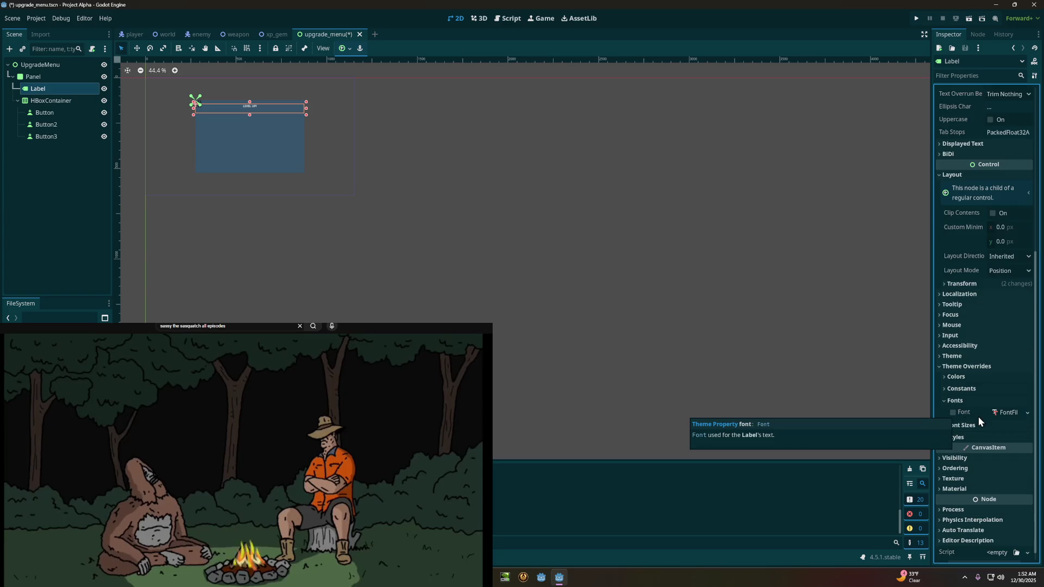
left_click(1028, 413)
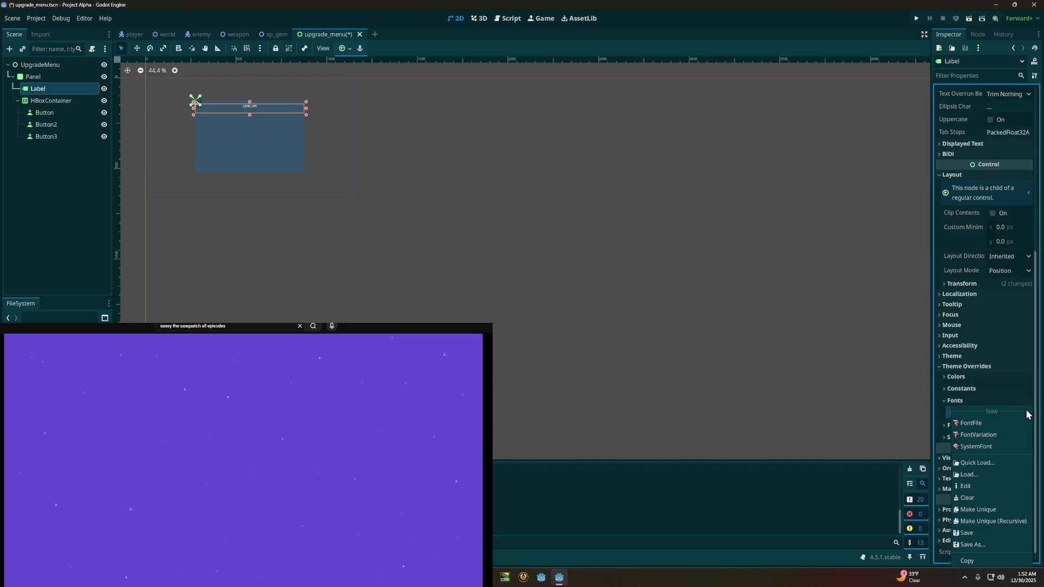
left_click(1017, 397)
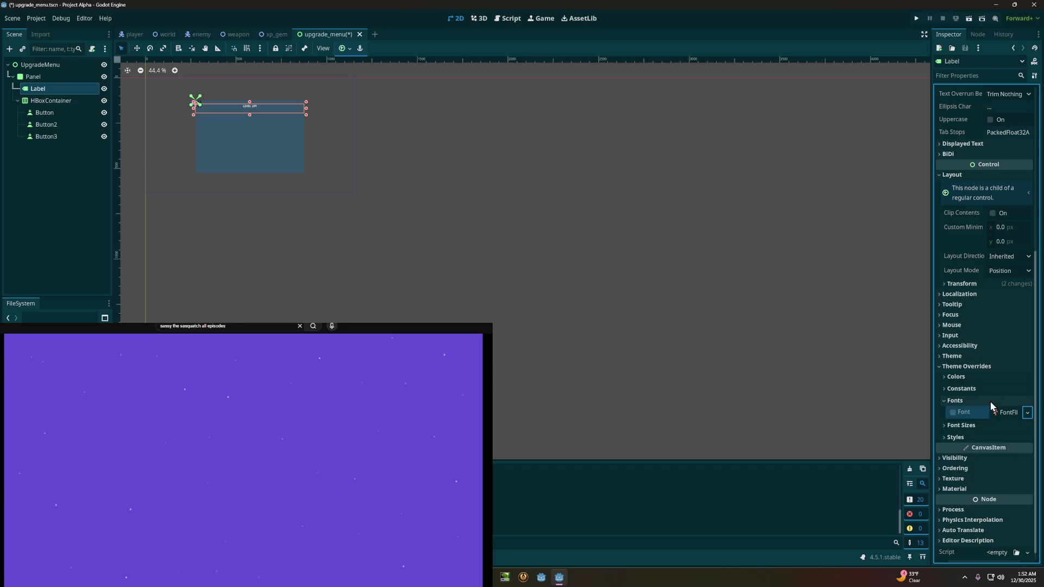
left_click(952, 402)
left_click(953, 412)
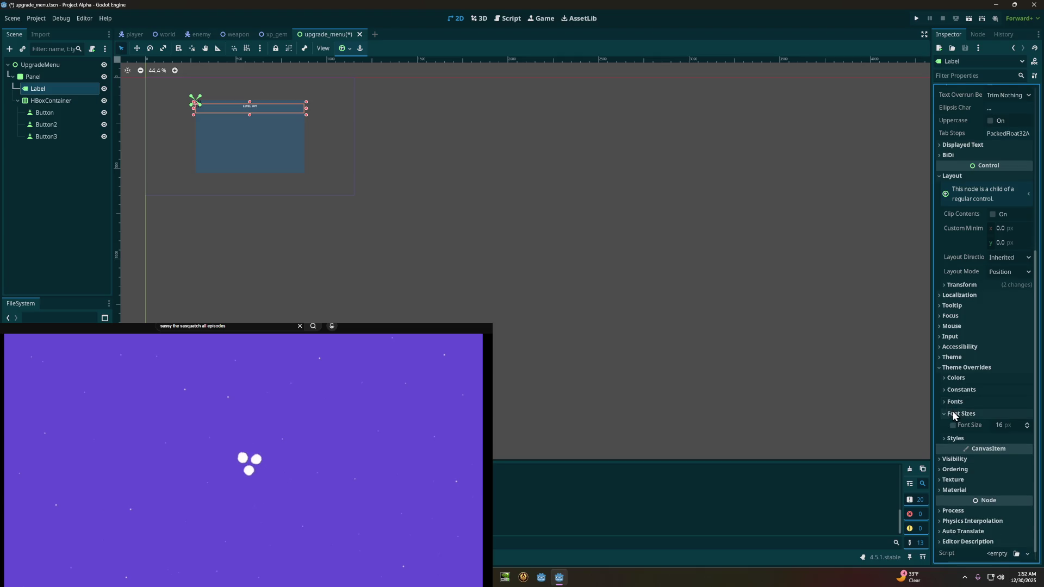
left_click(967, 427)
left_click(1005, 425)
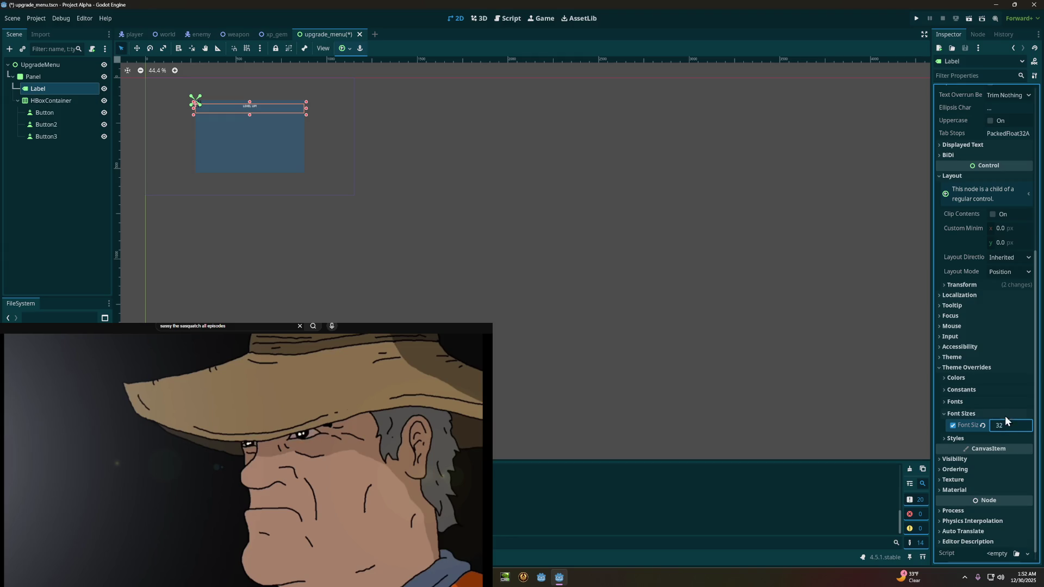
left_click(1004, 412)
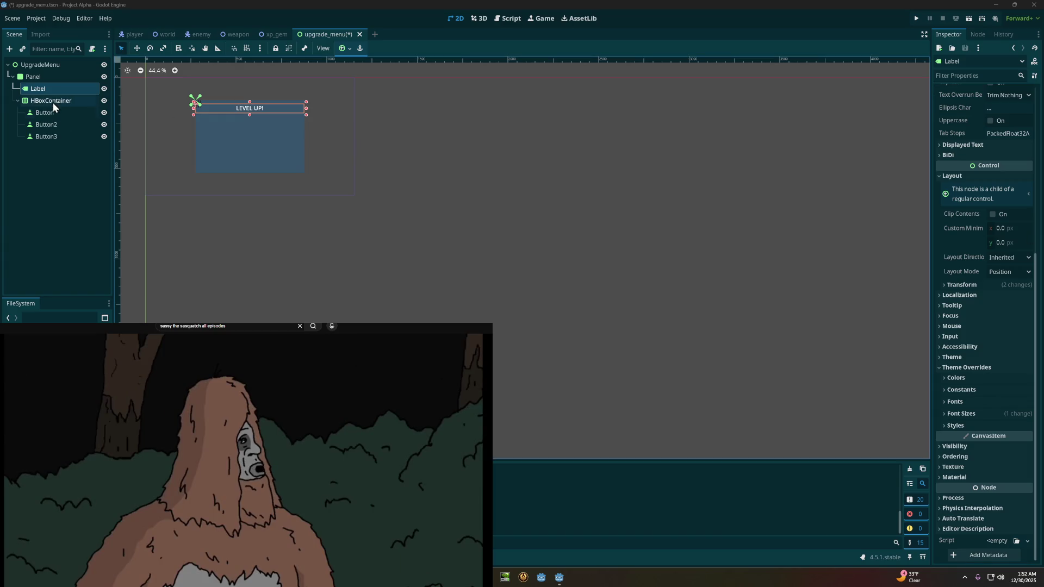
Step: Select the HBoxContainer node in the Scene dock
left_click(54, 98)
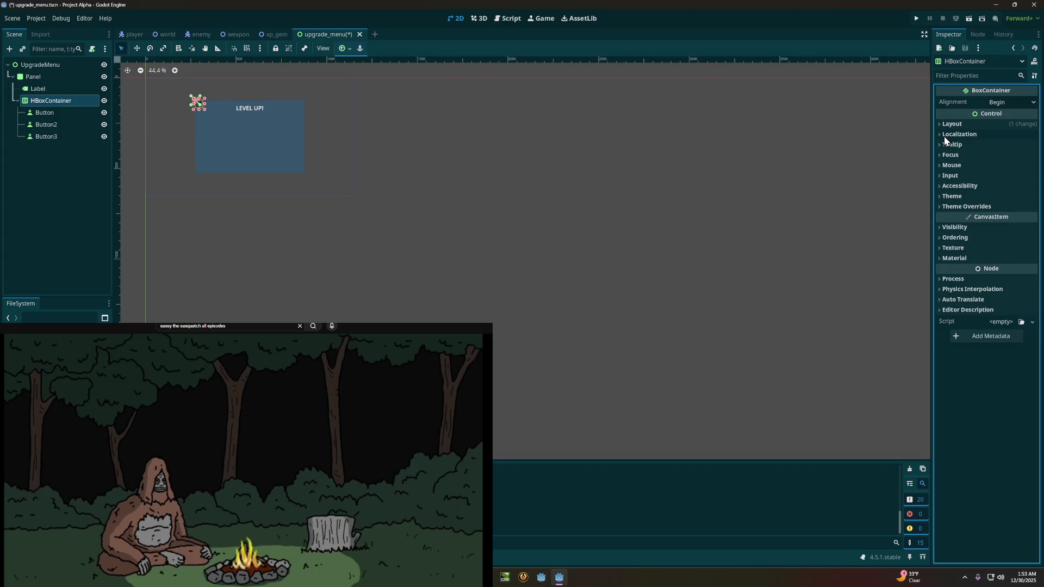
Step: Set the HBoxContainer's Alignment to Center
left_click(942, 124)
left_click(942, 124)
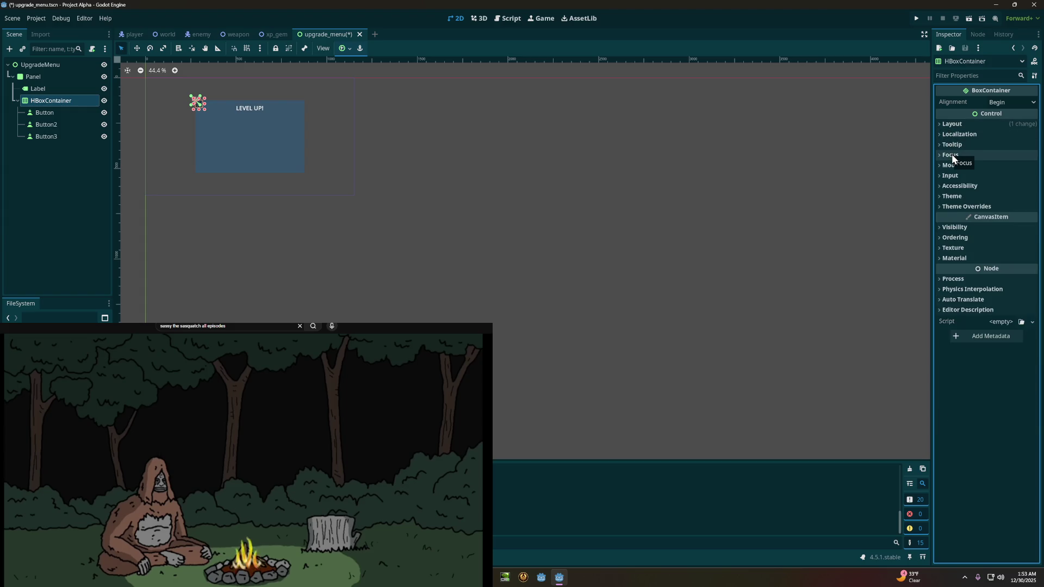
left_click(954, 197)
left_click(955, 198)
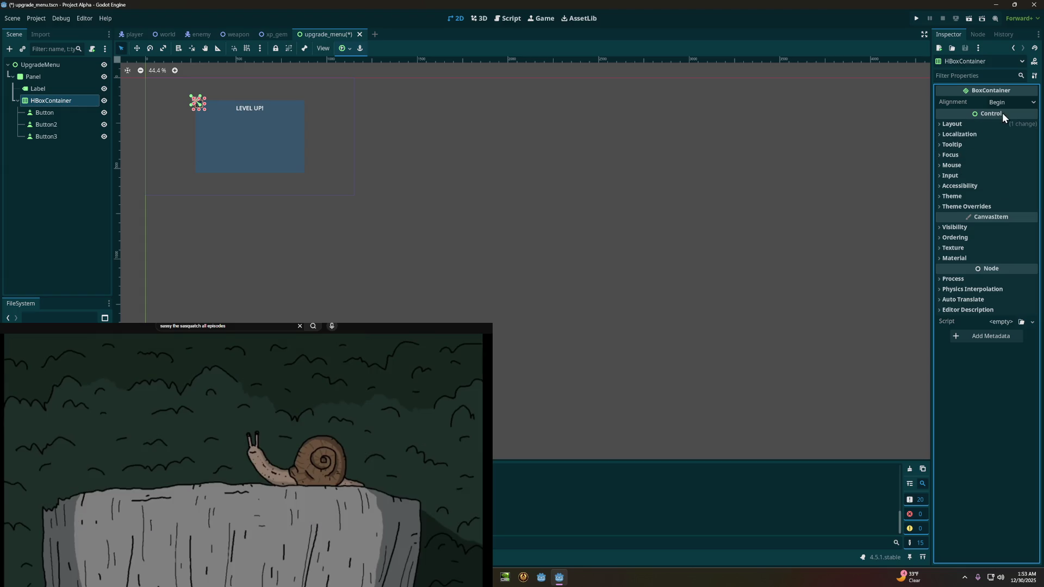
left_click(1031, 103)
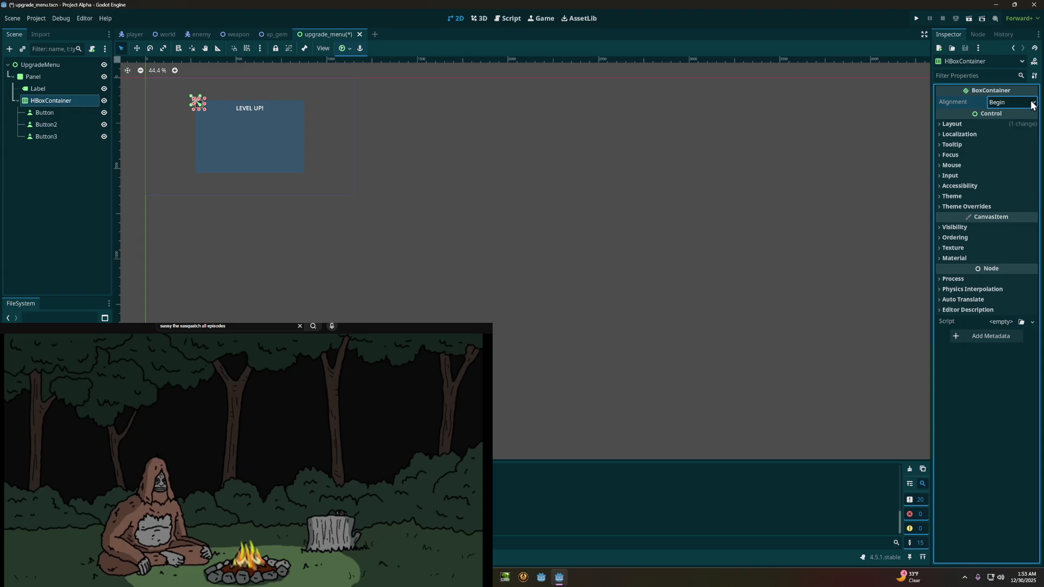
left_click(1011, 126)
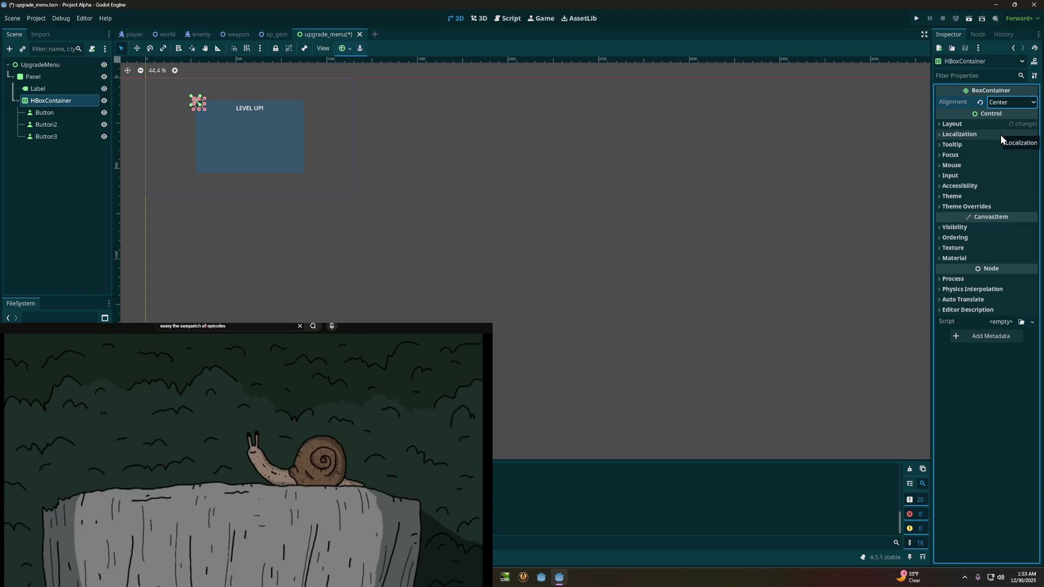
Step: Set the HBoxContainer's Position to (50, 100)
left_click(992, 126)
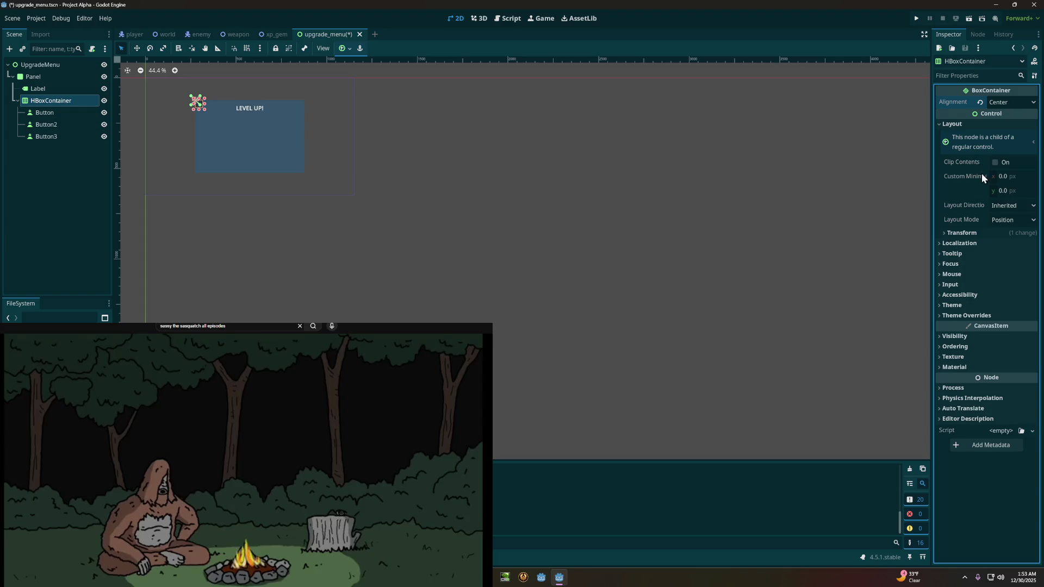
left_click(961, 232)
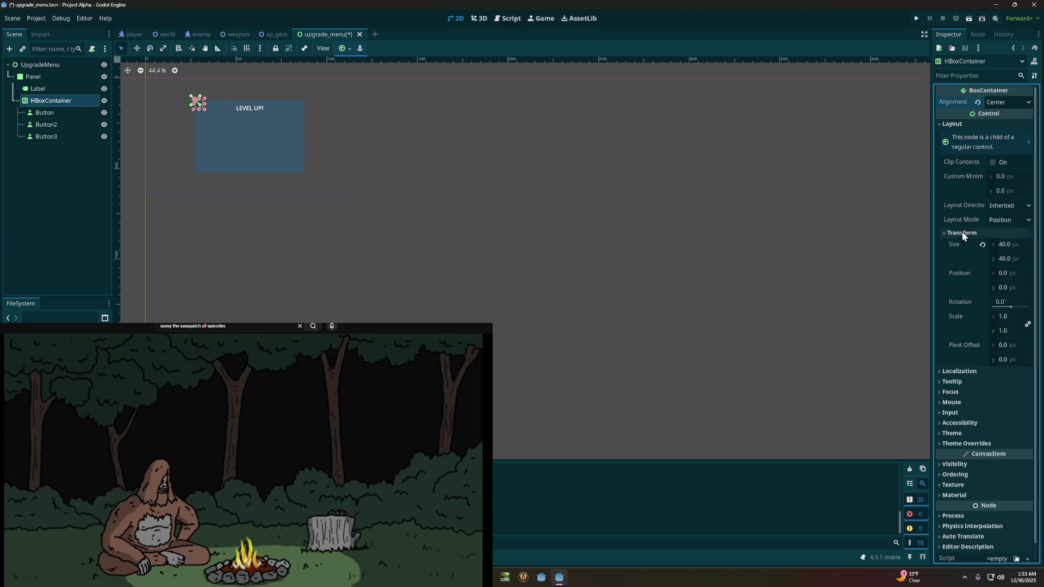
left_click(1002, 273)
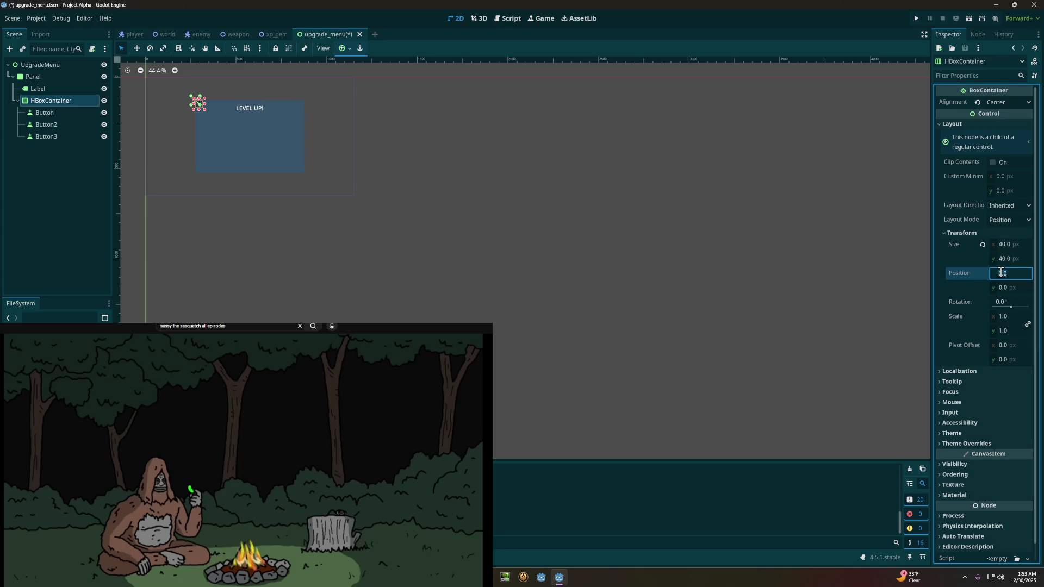
type("50")
left_click(997, 289)
type("1")
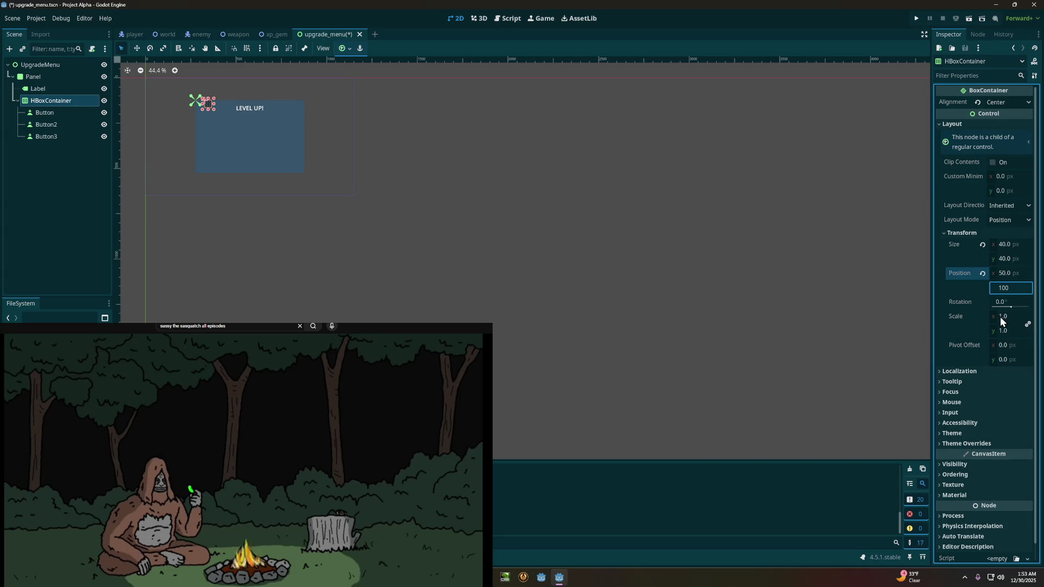
left_click(1004, 246)
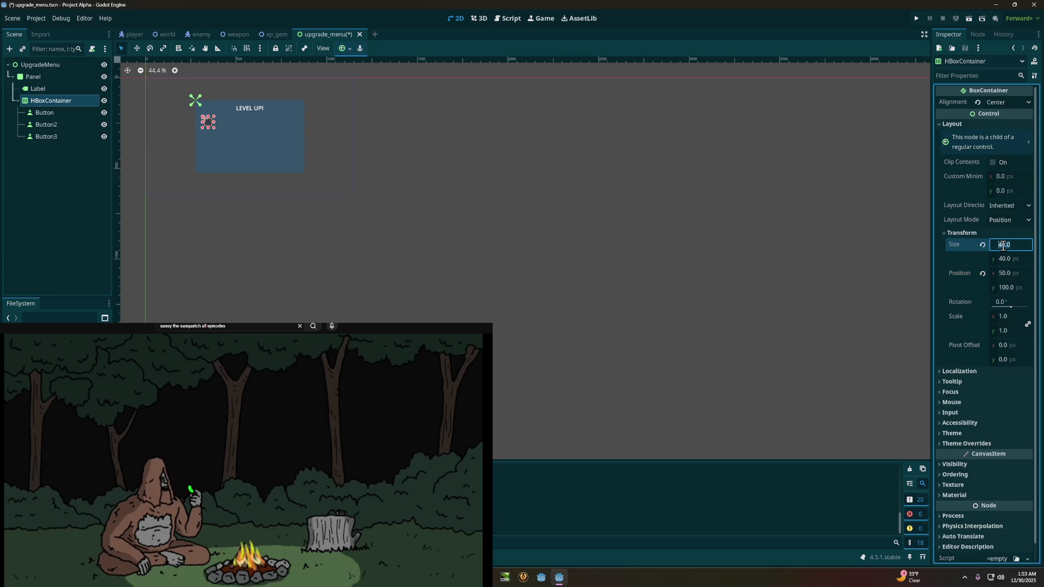
Step: Set the HBoxContainer's Size to 500 × 250 px and collapse Transform and Layout
type("500")
left_click(1003, 259)
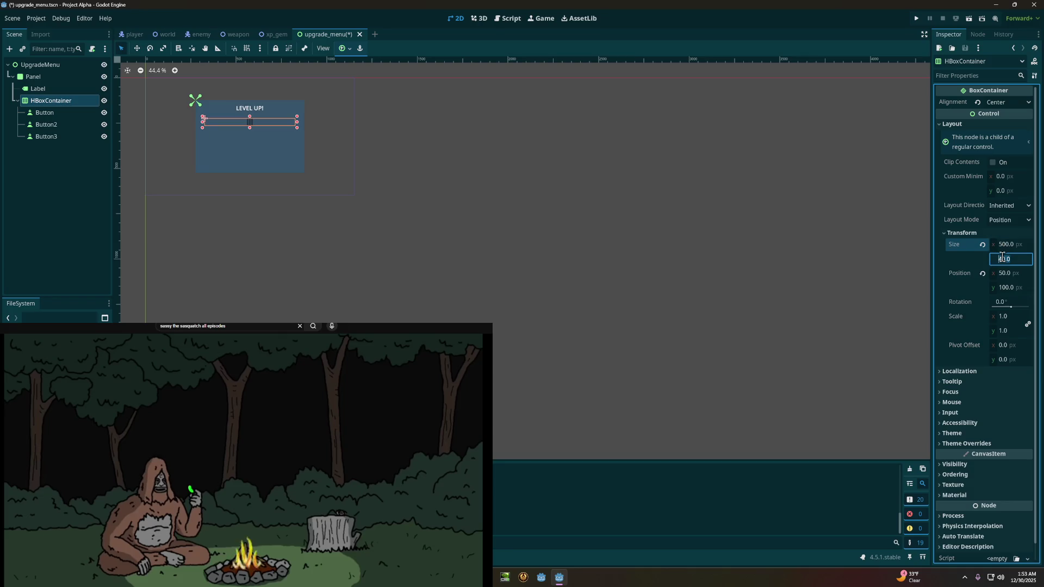
type("250")
left_click(1015, 246)
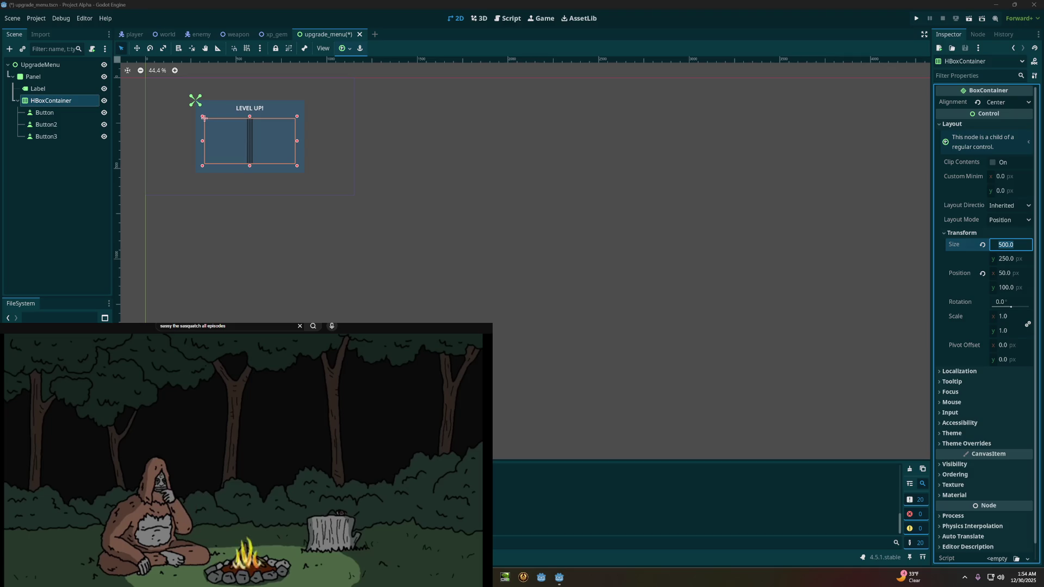
left_click(947, 233)
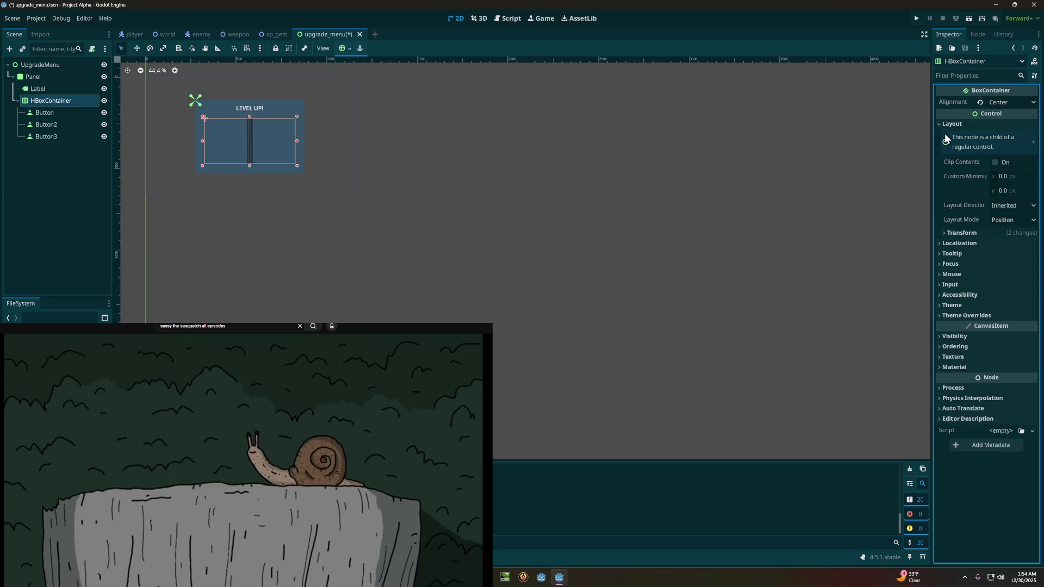
left_click(938, 129)
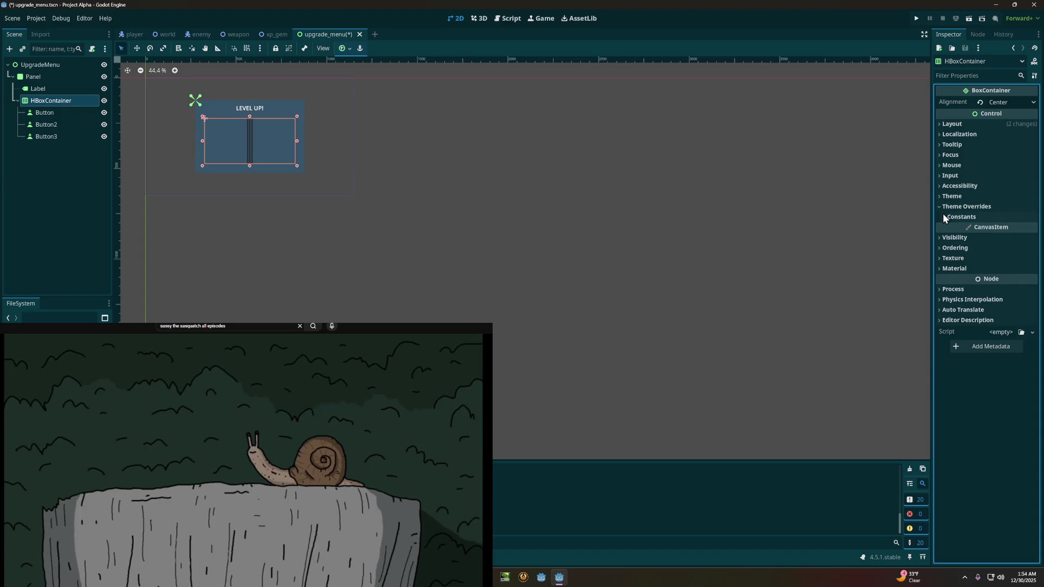
Step: Enable the HBoxContainer's Separation constant override and set it to 20
left_click(943, 212)
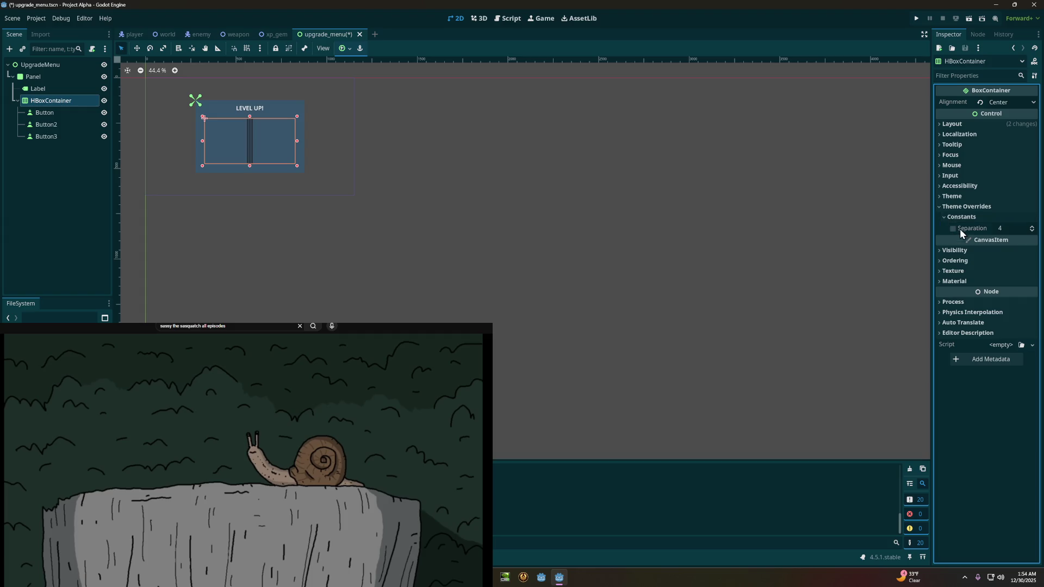
type("20")
left_click(970, 216)
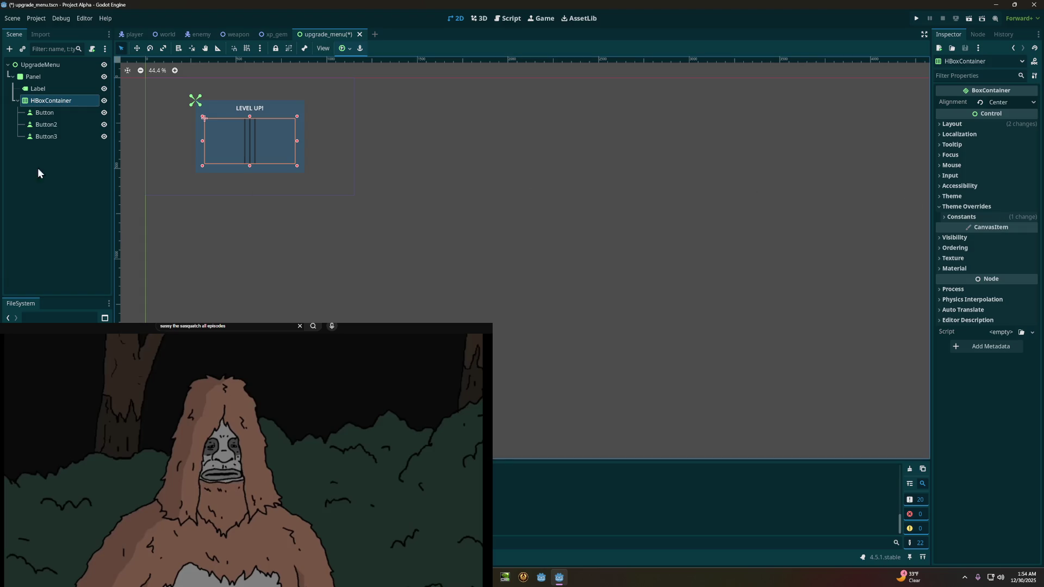
left_click(52, 114)
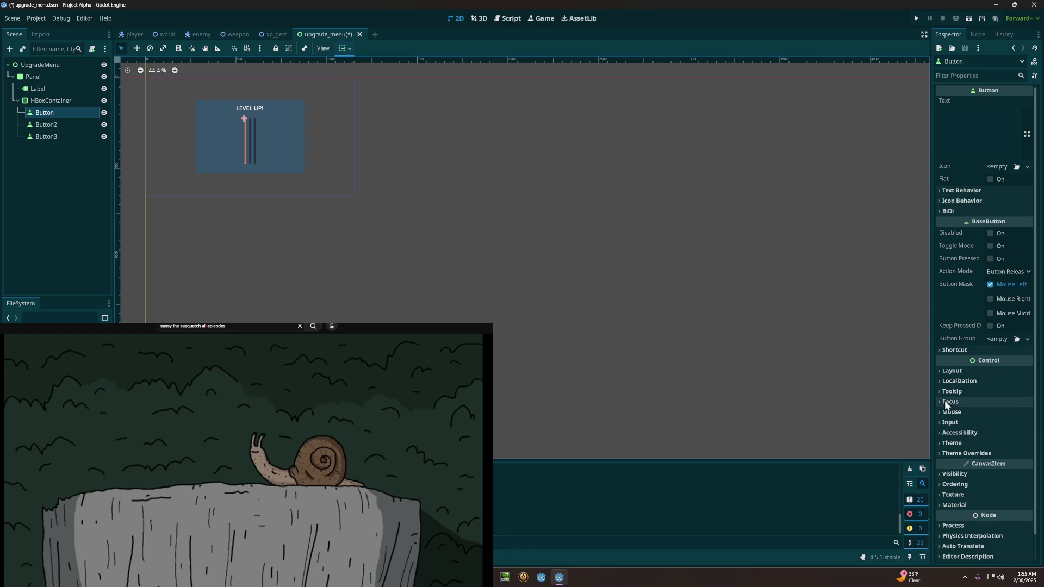
Step: Set the first Button's Custom Minimum Size to 150 × 200 px
left_click(951, 374)
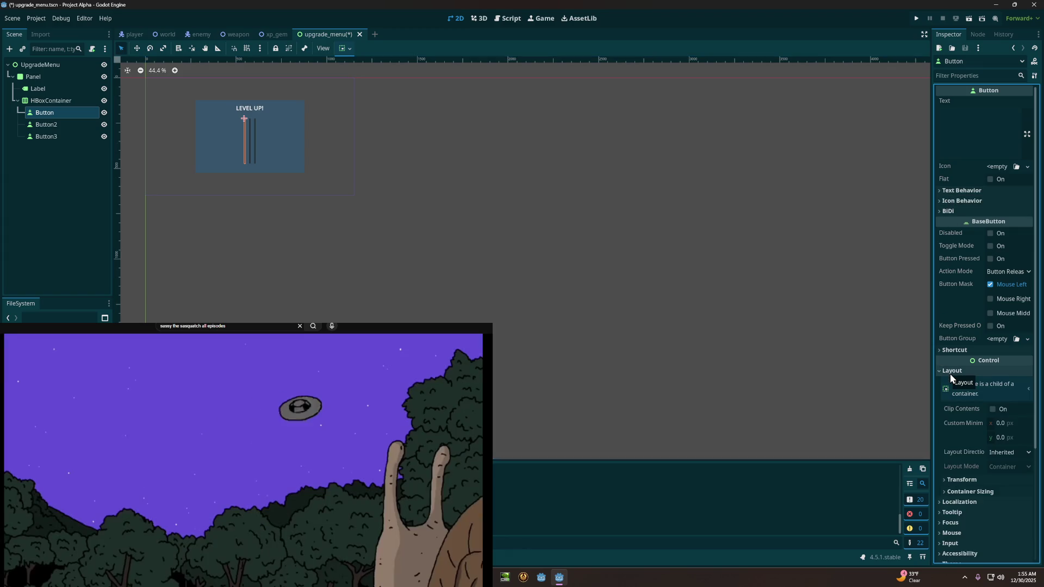
mouse_move(967, 420)
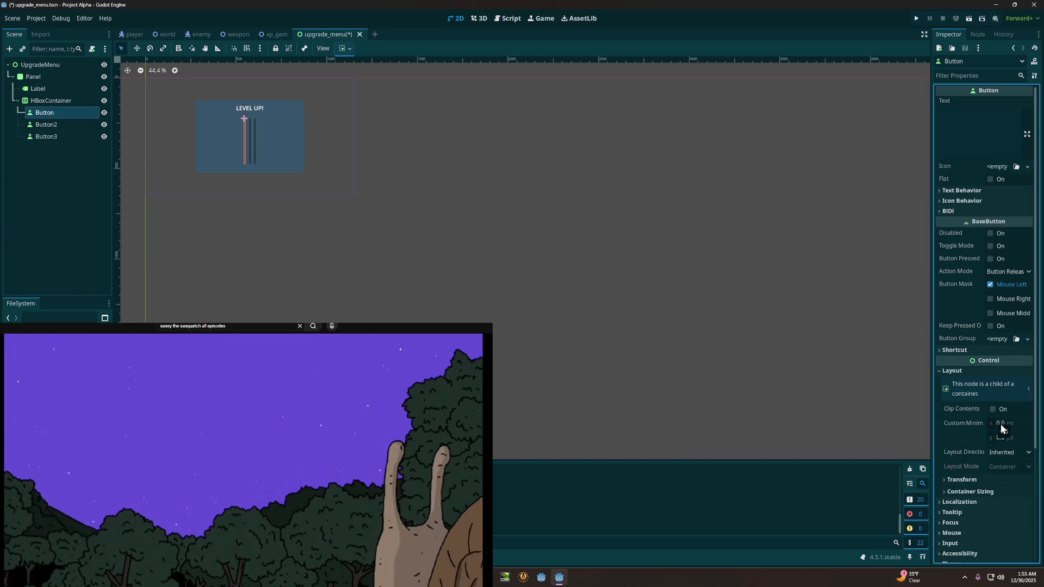
left_click(1002, 423)
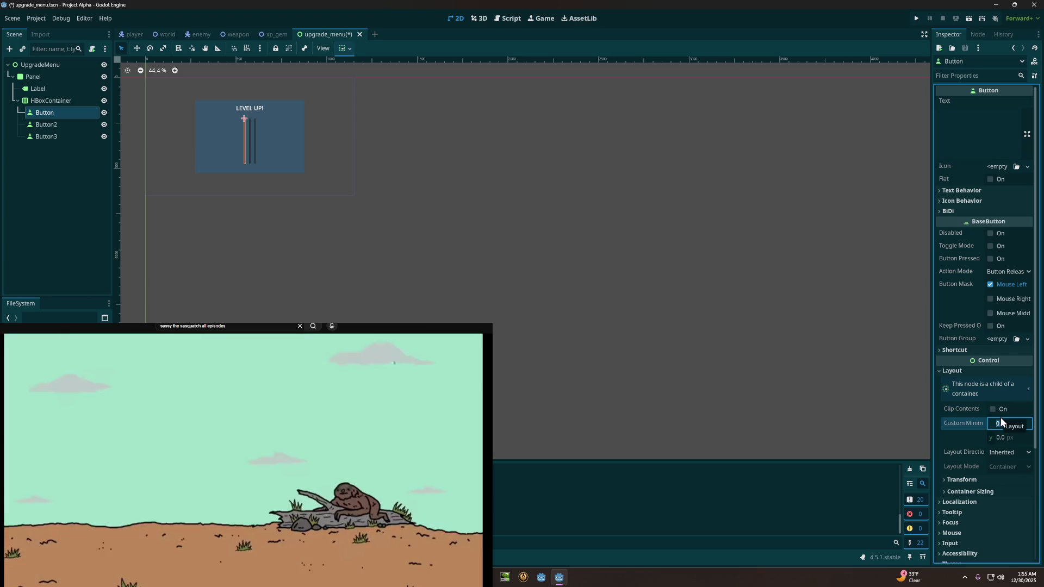
type("150")
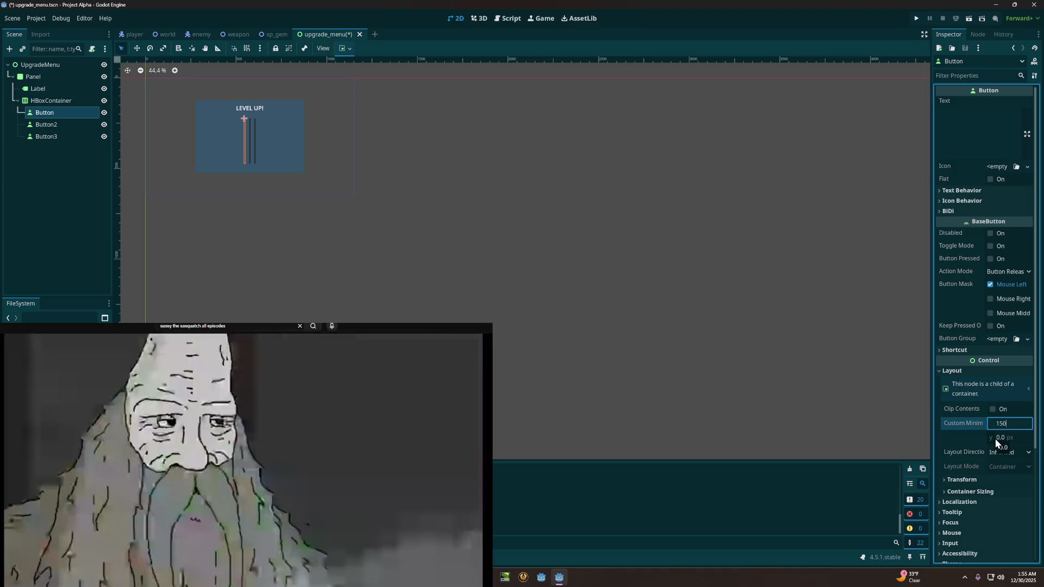
left_click(995, 438)
type("20")
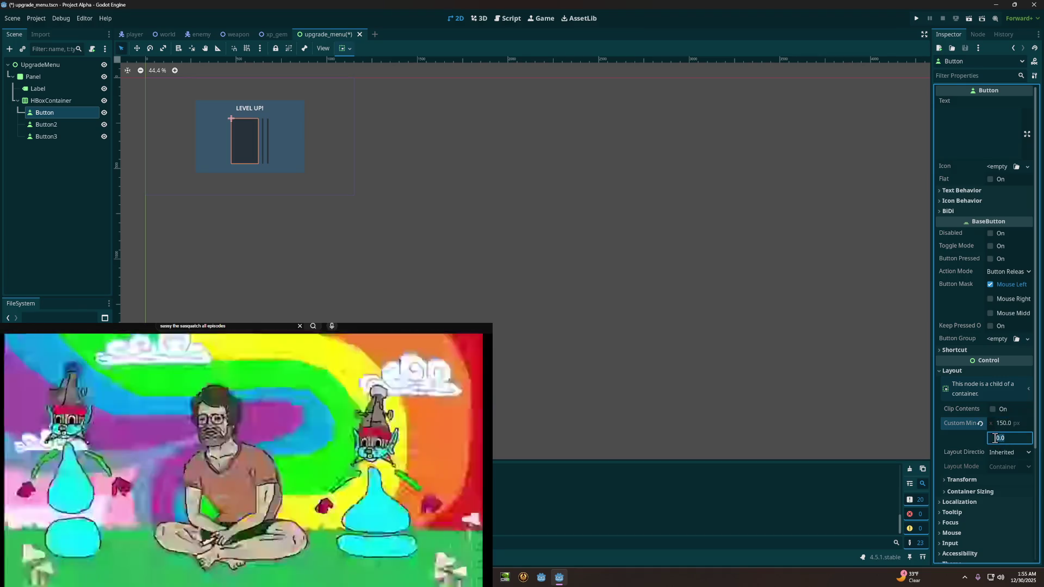
type("0")
left_click(1001, 420)
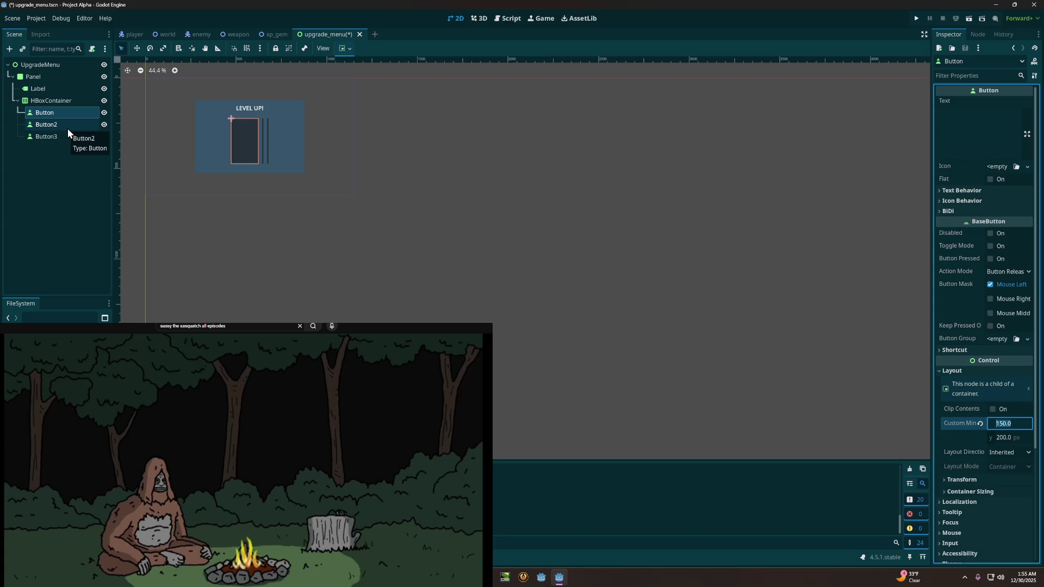
left_click(67, 128)
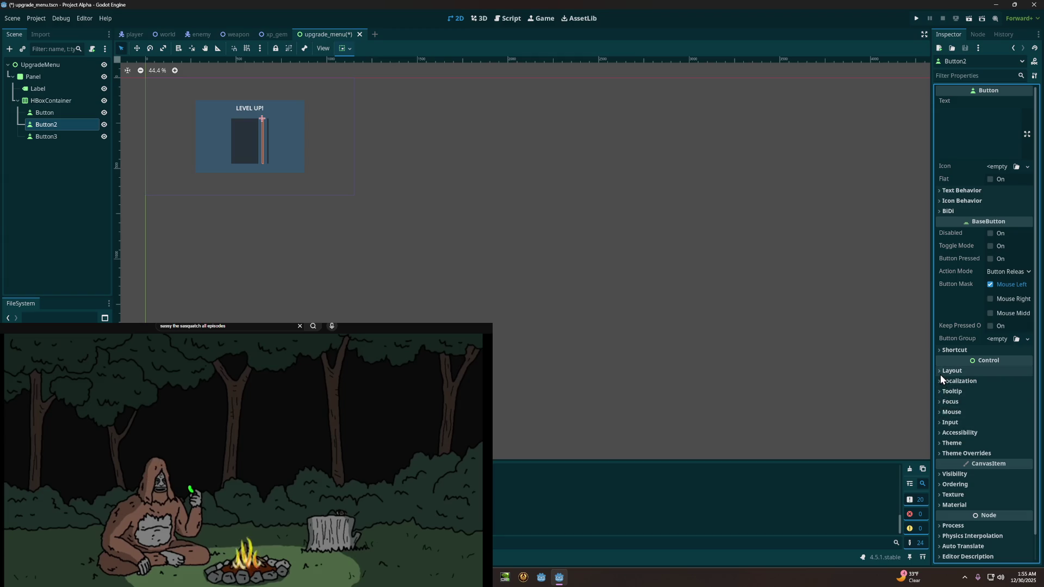
Step: Set Button2's Custom Minimum Size to 150 × 200 px under Layout
left_click(941, 375)
left_click(997, 424)
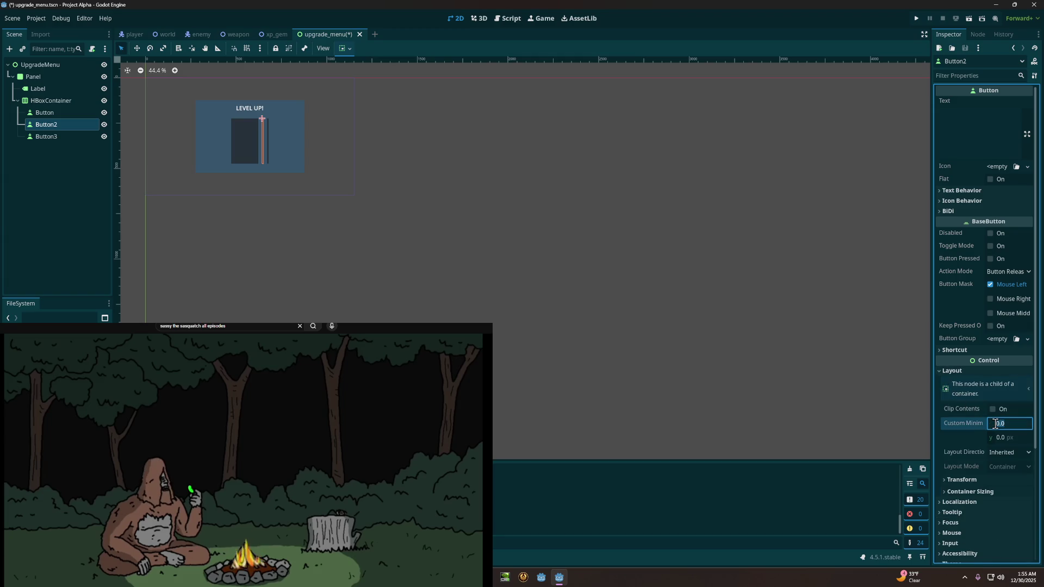
type("41")
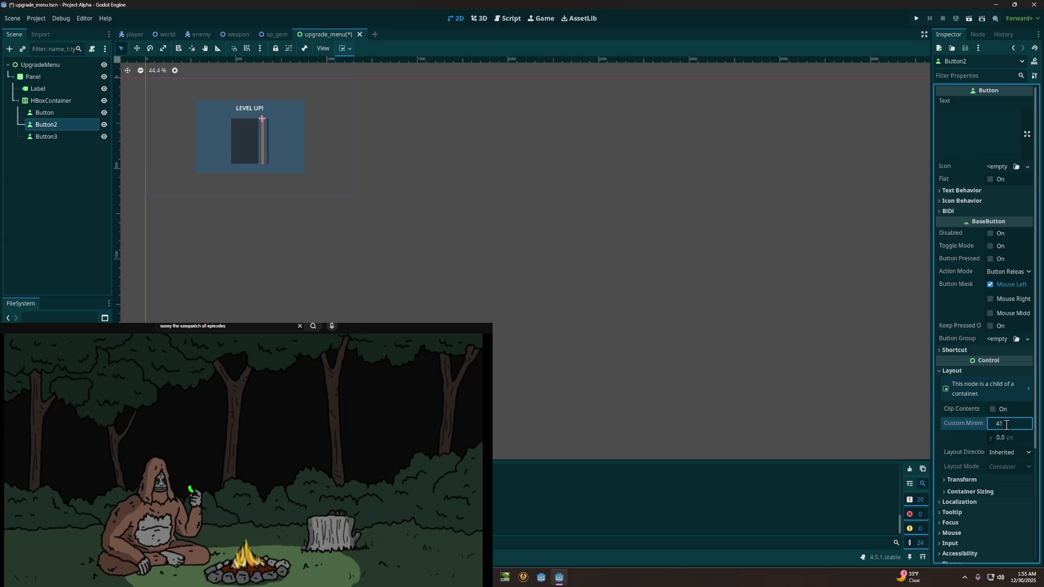
key("BackSpace")
key("BackSpace")
type("150")
left_click(999, 436)
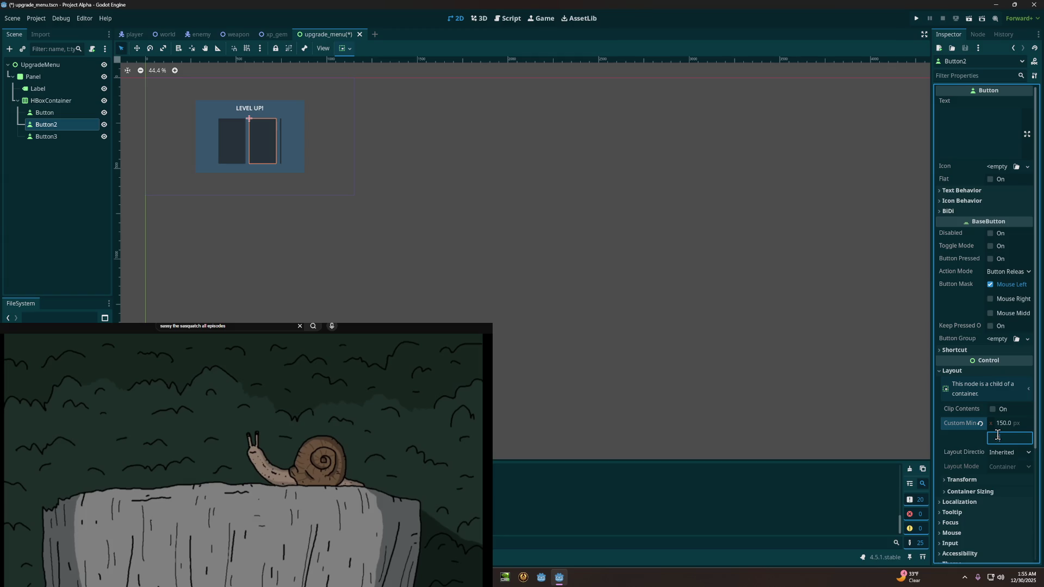
type("200")
left_click(1006, 424)
Step: Select Button3 and give it the same 150 × 200 px Custom Minimum Size
left_click(82, 139)
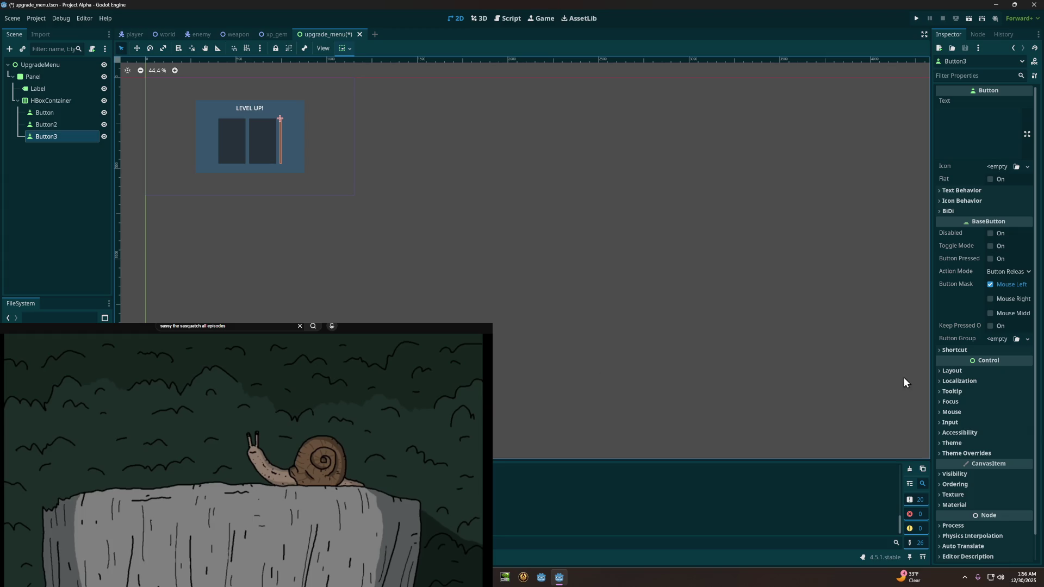
left_click(946, 372)
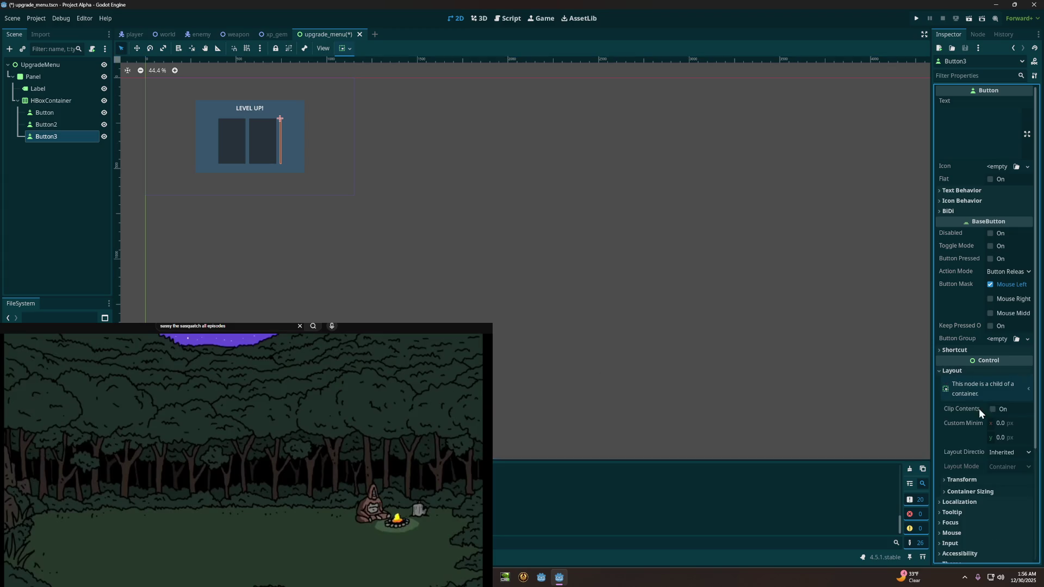
type("150")
left_click(999, 438)
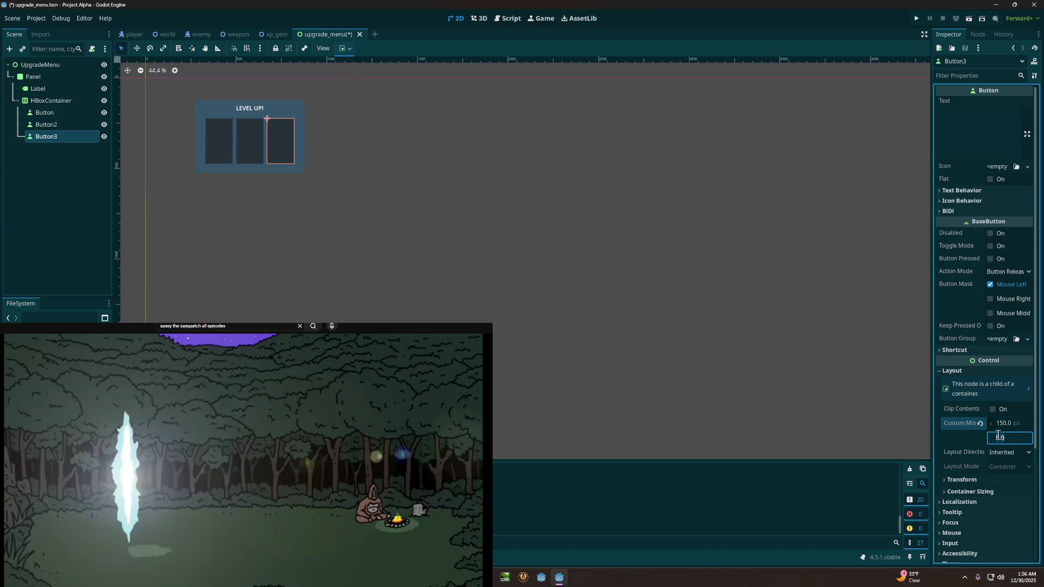
type("200")
left_click(1000, 423)
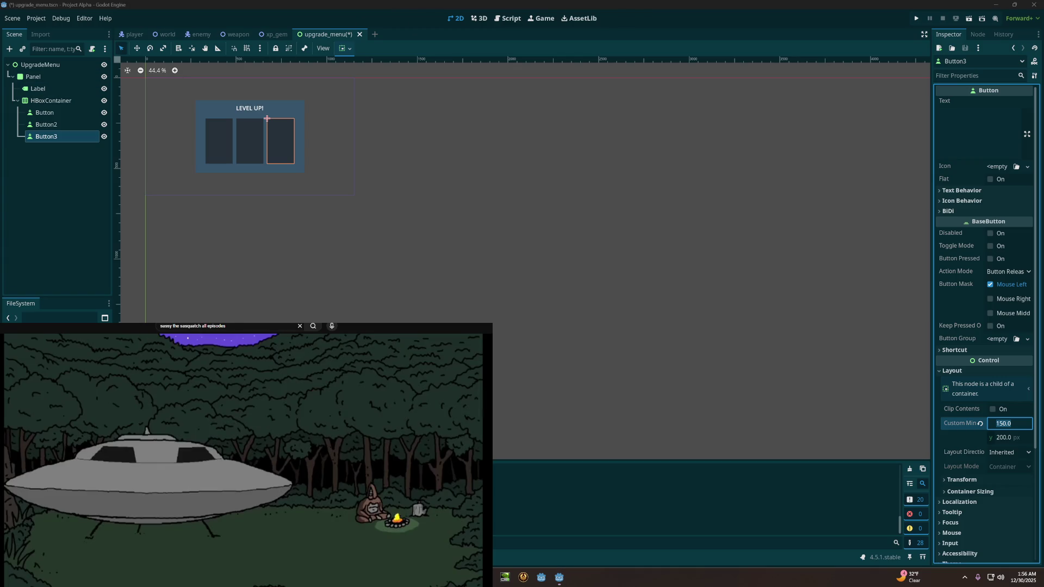
left_click(163, 3)
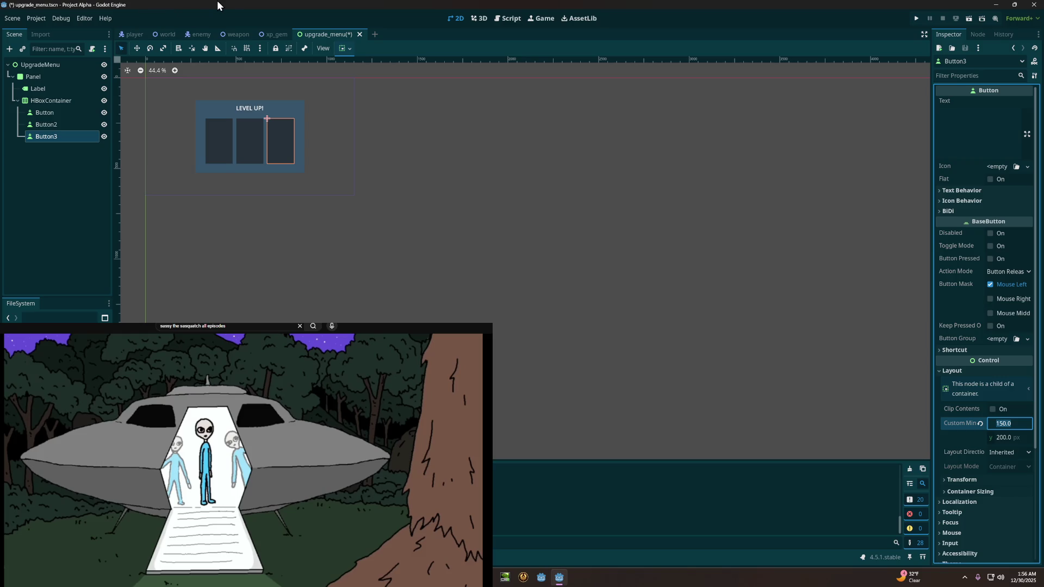